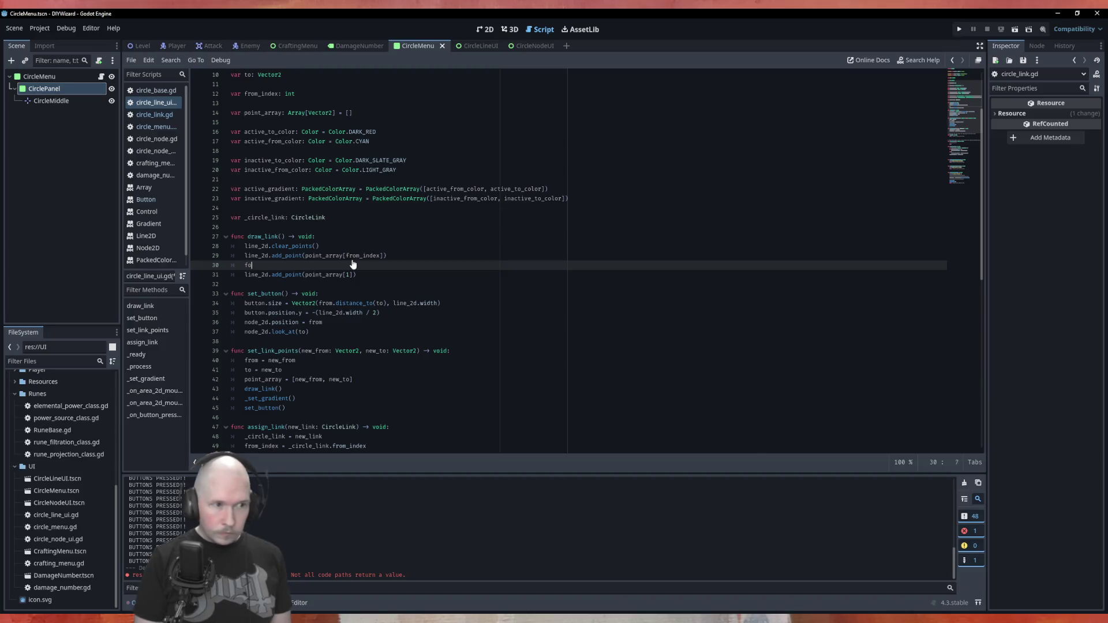
# Write the loop header 'for index in range(point_array.size()):' in draw_link.
pyautogui.write('r point')
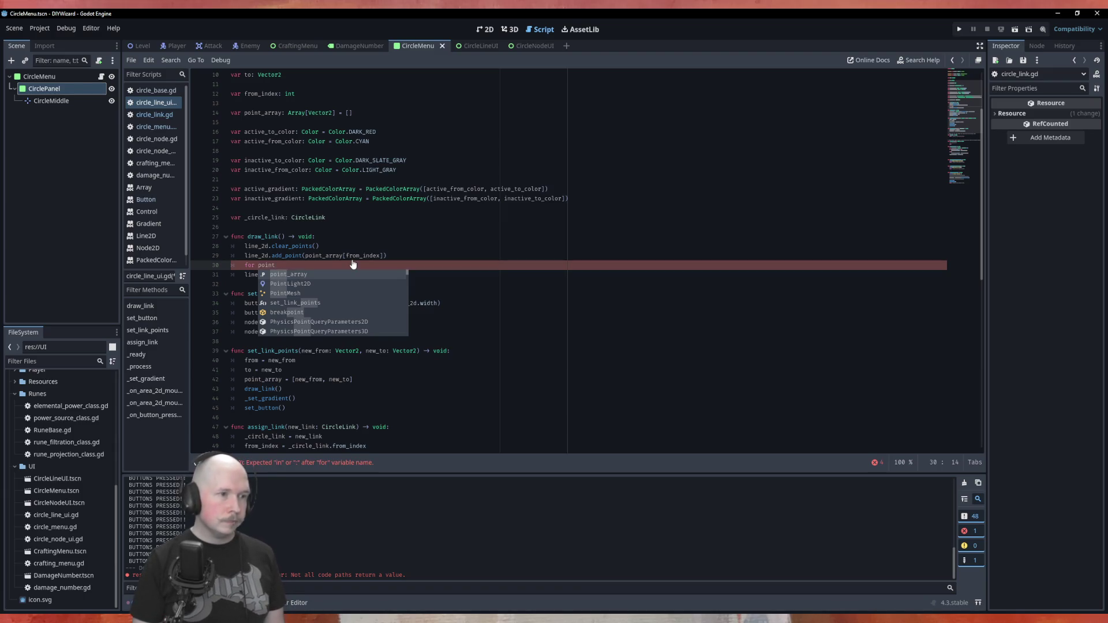
pyautogui.press('BackSpace')
pyautogui.press('BackSpace')
pyautogui.press('BackSpace')
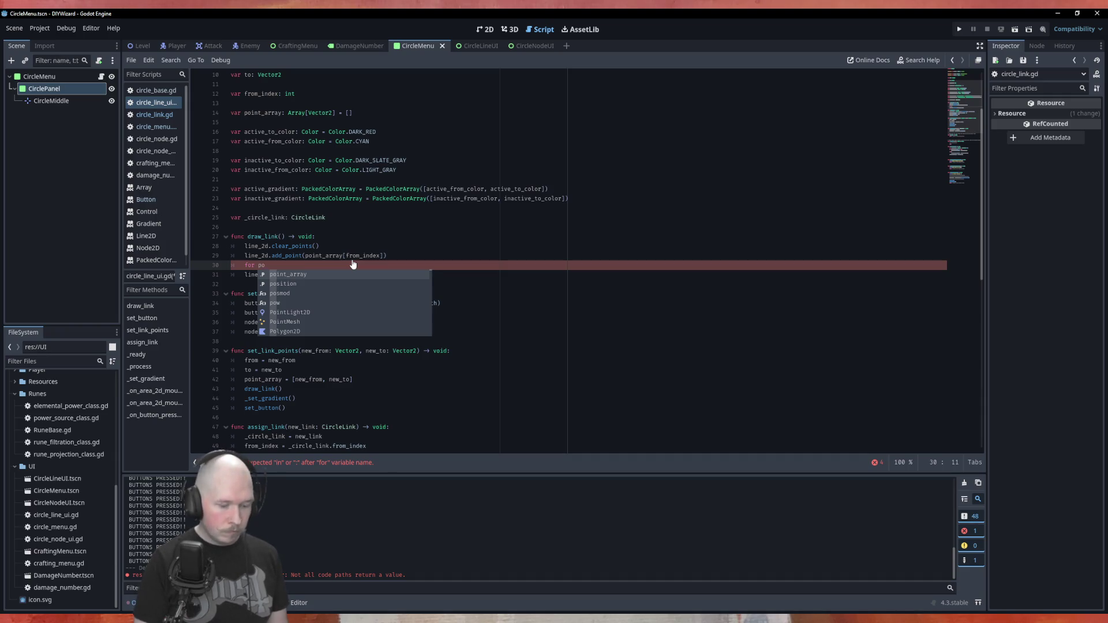
pyautogui.write('int in po')
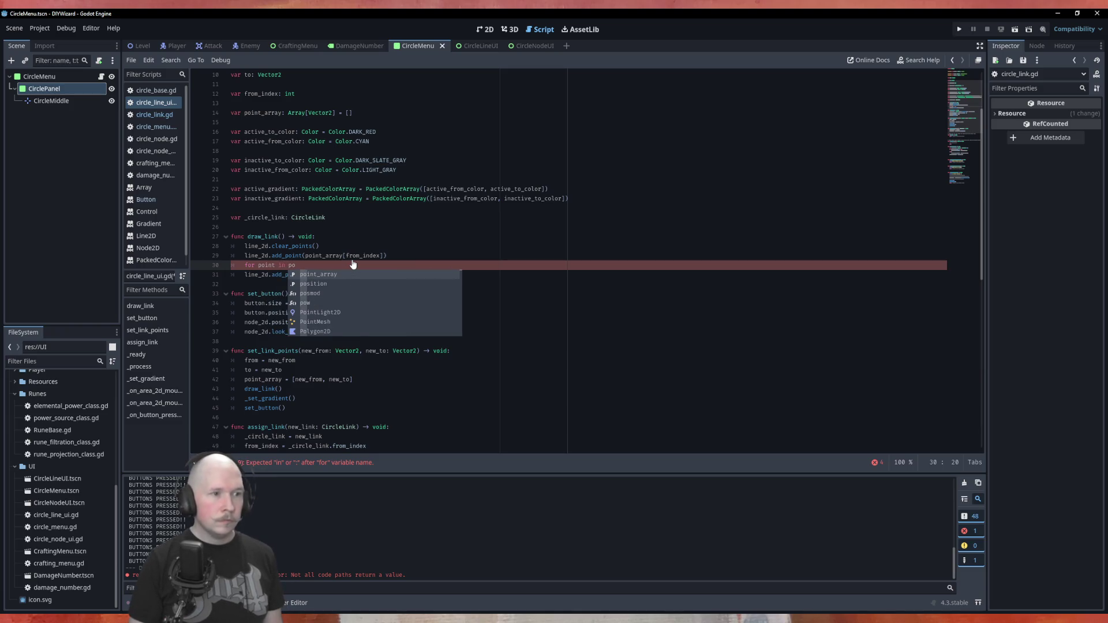
pyautogui.press('Return')
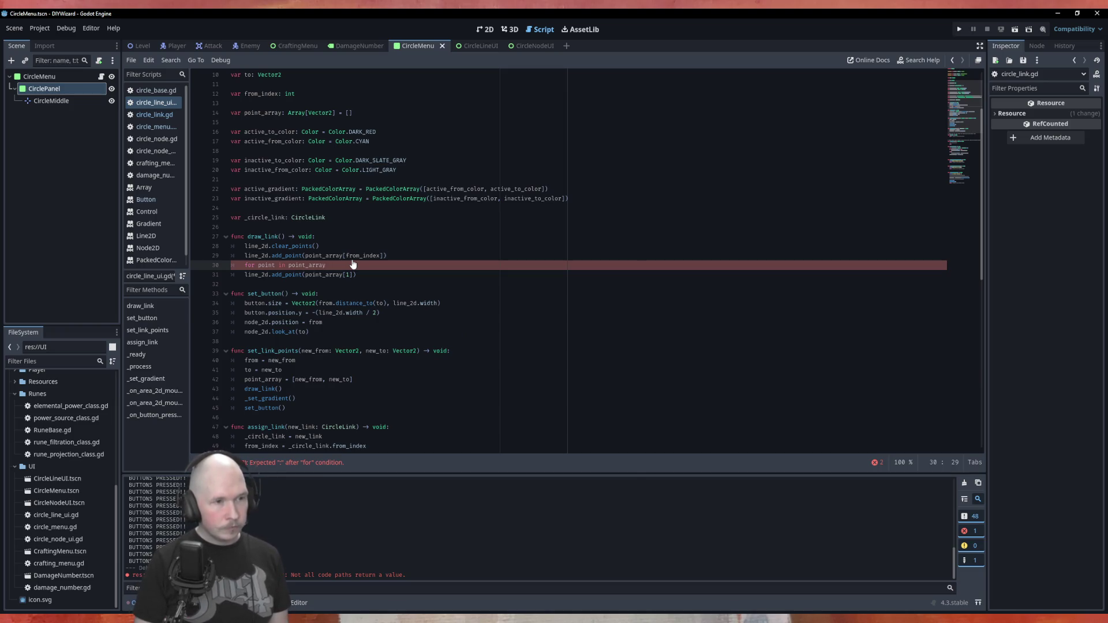
pyautogui.press('BackSpace')
pyautogui.press('BackSpace')
pyautogui.press('BackSpace')
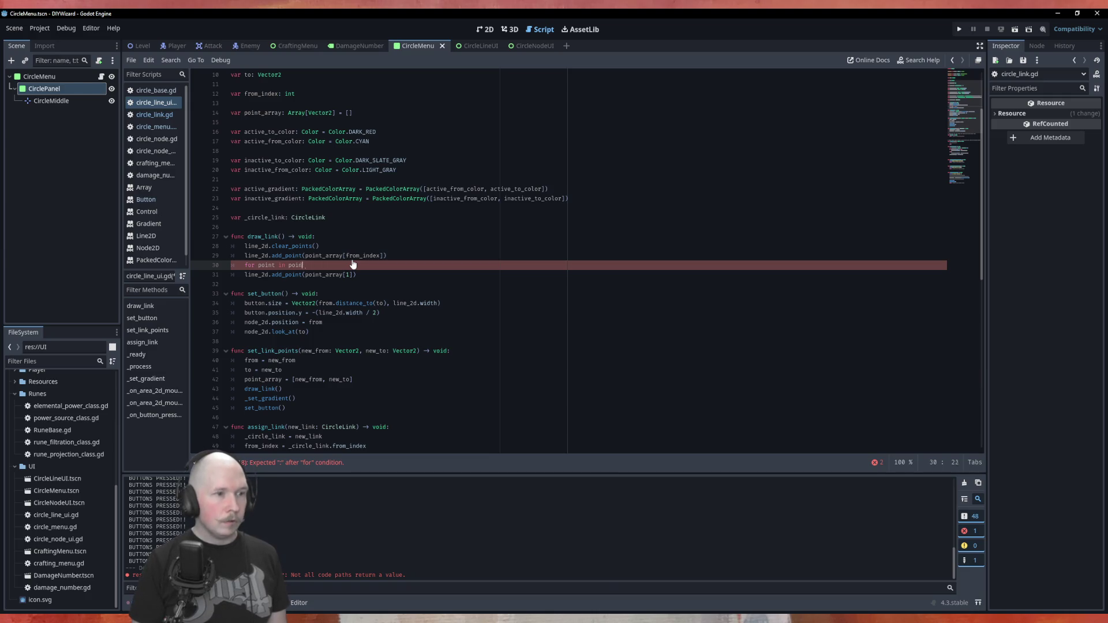
pyautogui.press('BackSpace')
pyautogui.press('BackSpace')
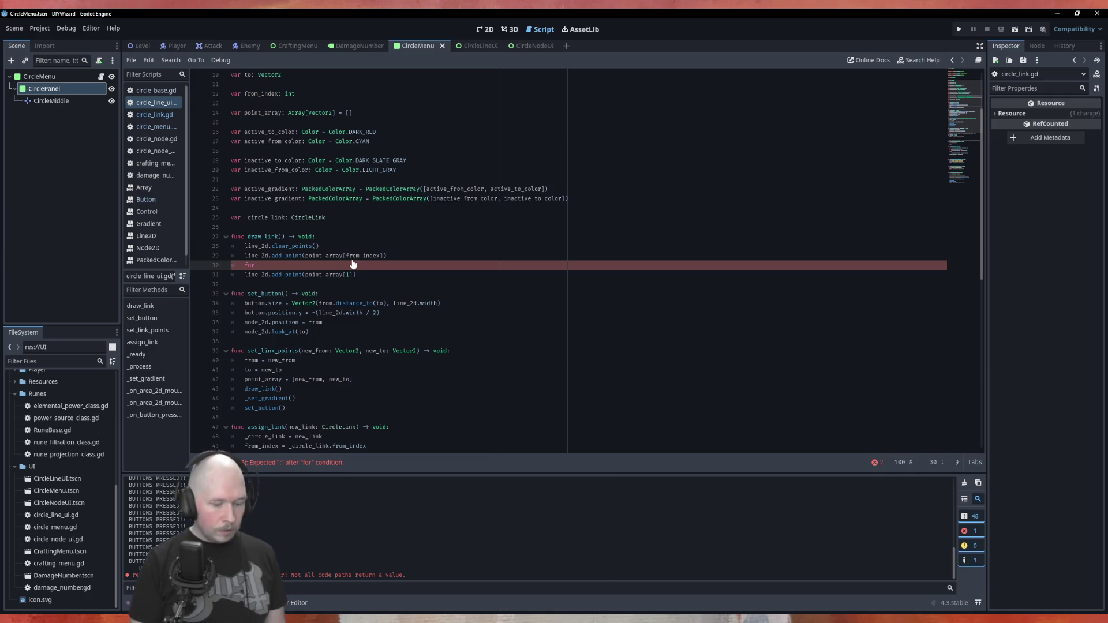
pyautogui.write('inde')
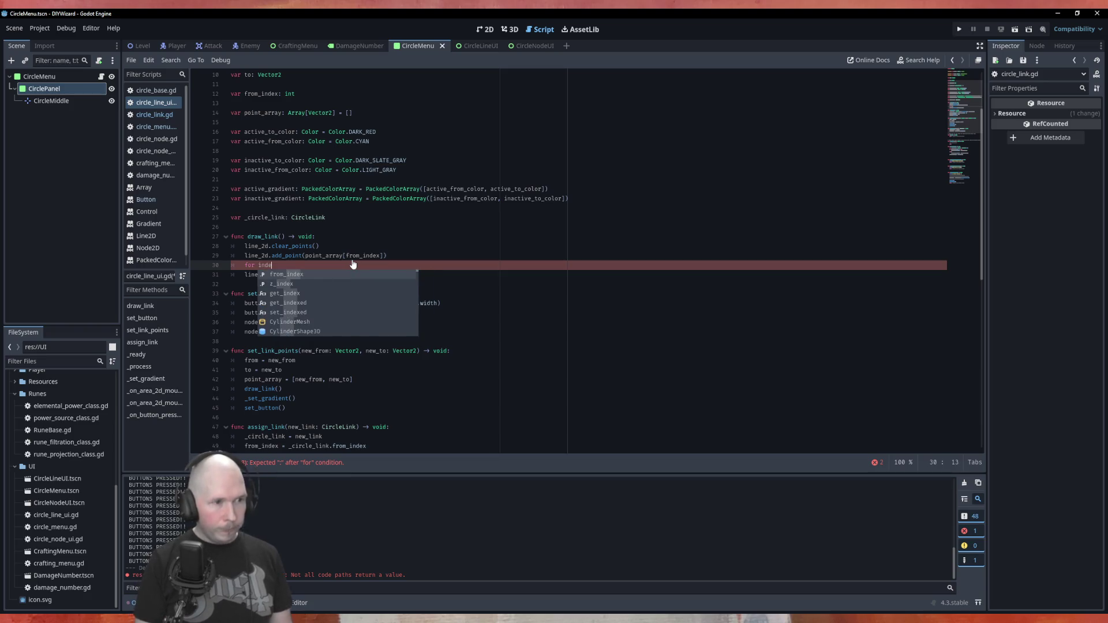
pyautogui.write('x in range')
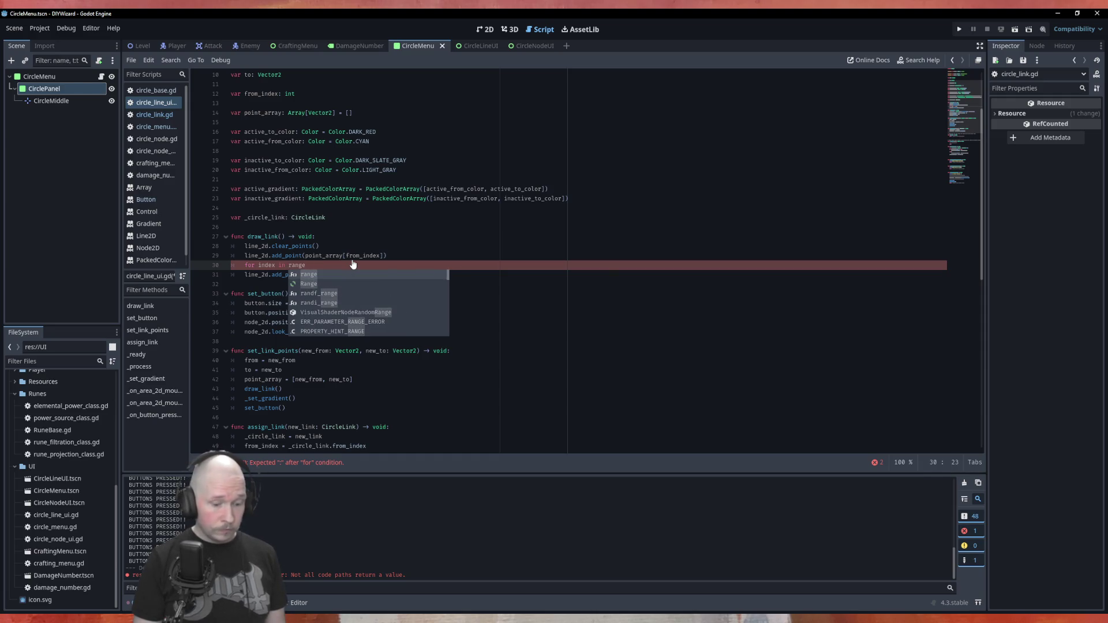
pyautogui.write('(po')
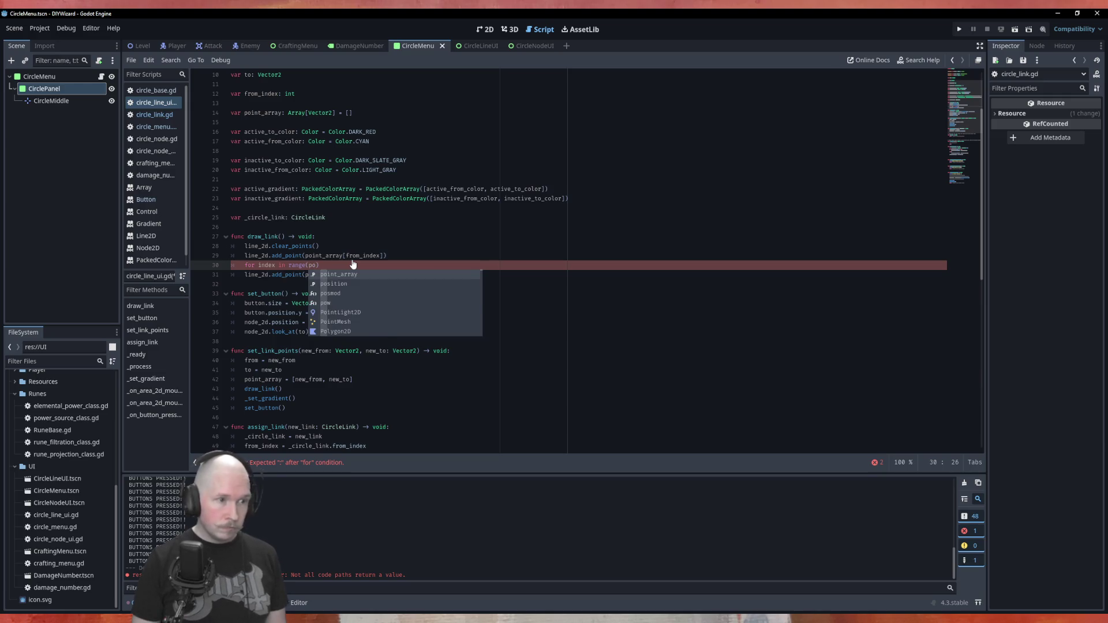
pyautogui.press('Return')
pyautogui.write('si')
pyautogui.press('Return')
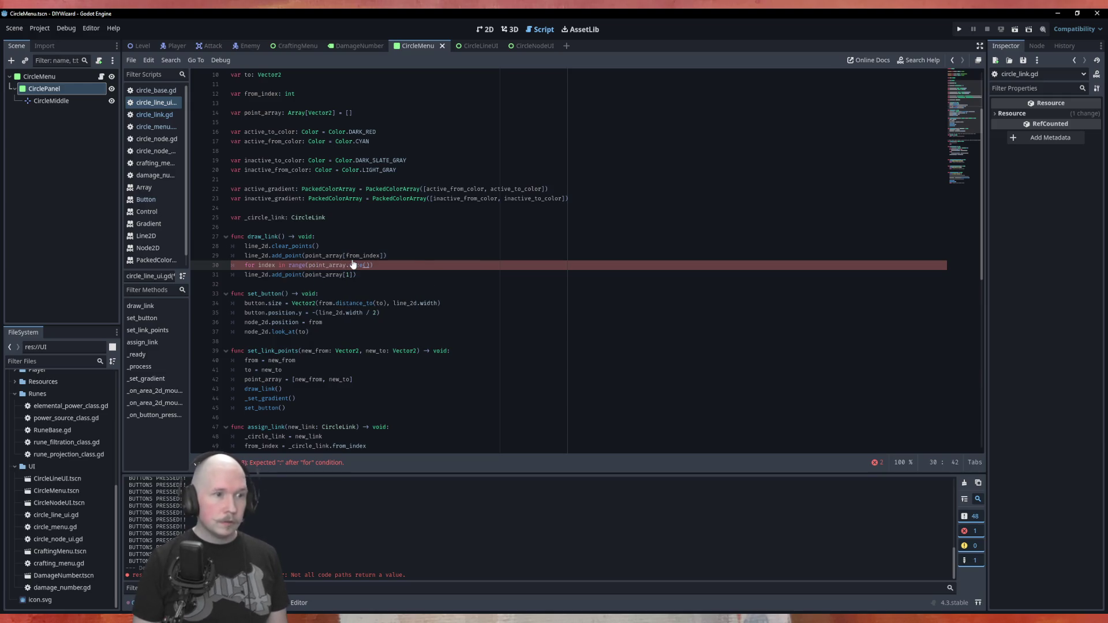
pyautogui.write('):')
# Wrap add_point(point_array[index]) in 'if index != from_index:', drop the blank line, and run the project.
pyautogui.press('Return')
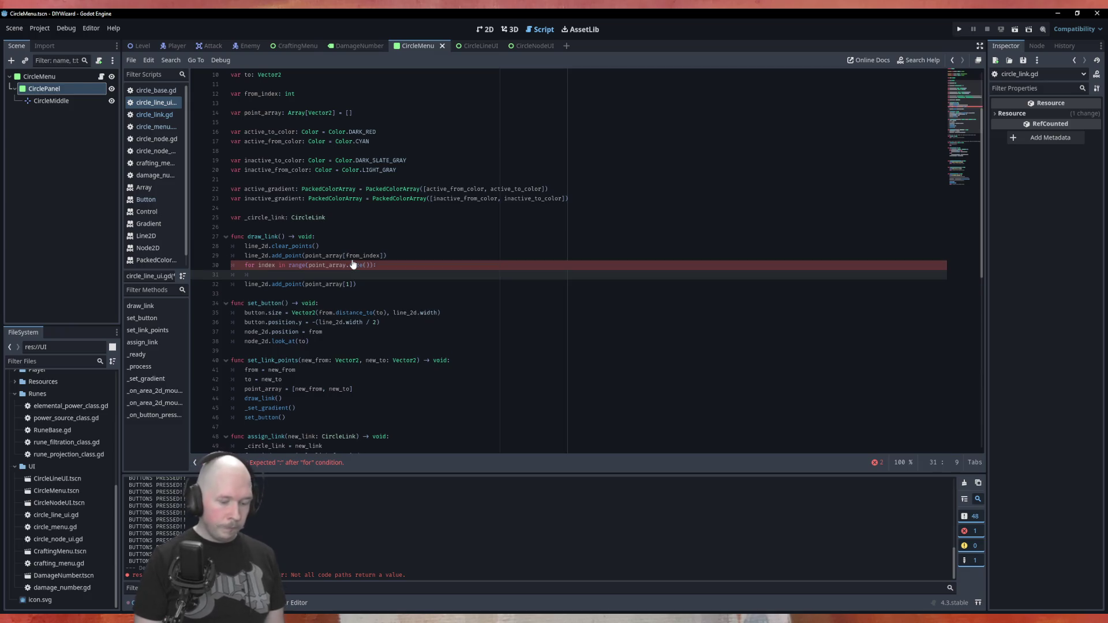
pyautogui.write('if ')
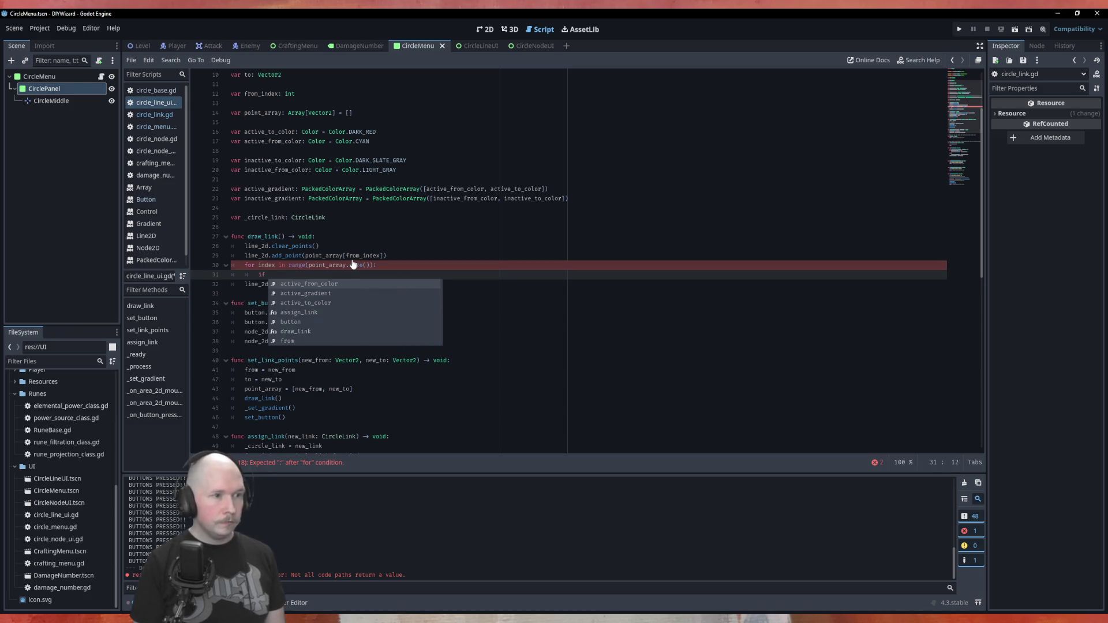
pyautogui.write('index')
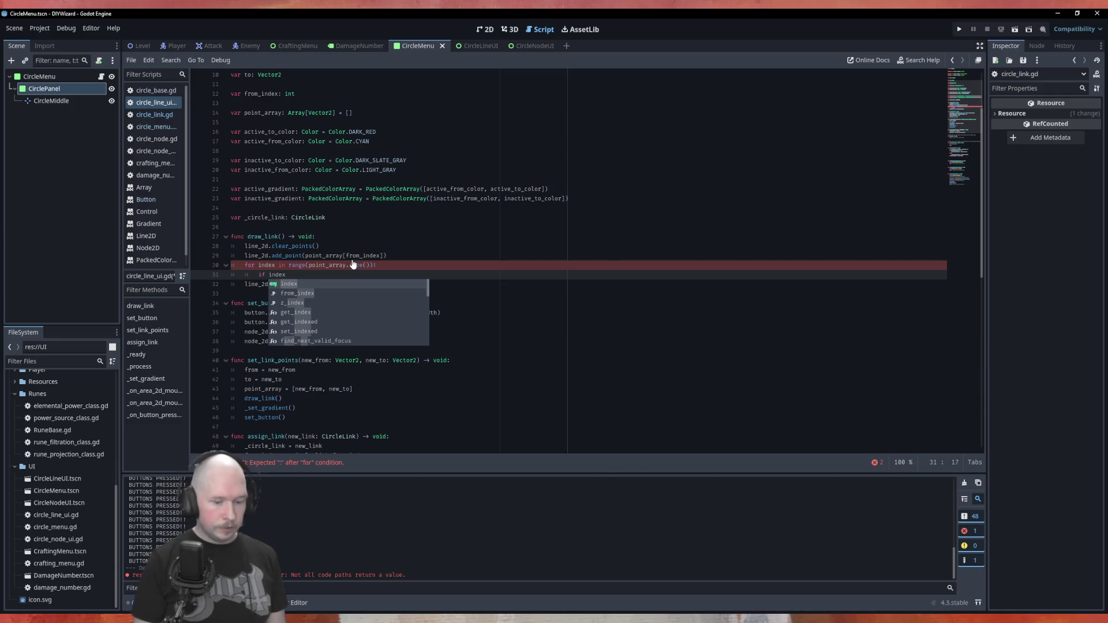
pyautogui.write(' != ')
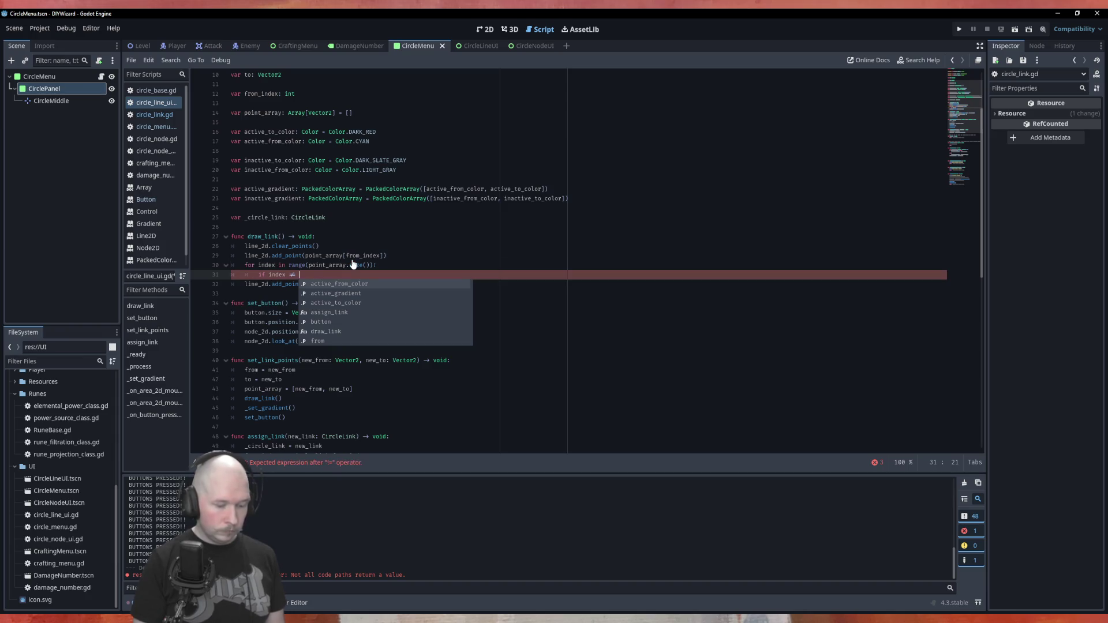
pyautogui.write('fr')
pyautogui.press('Return')
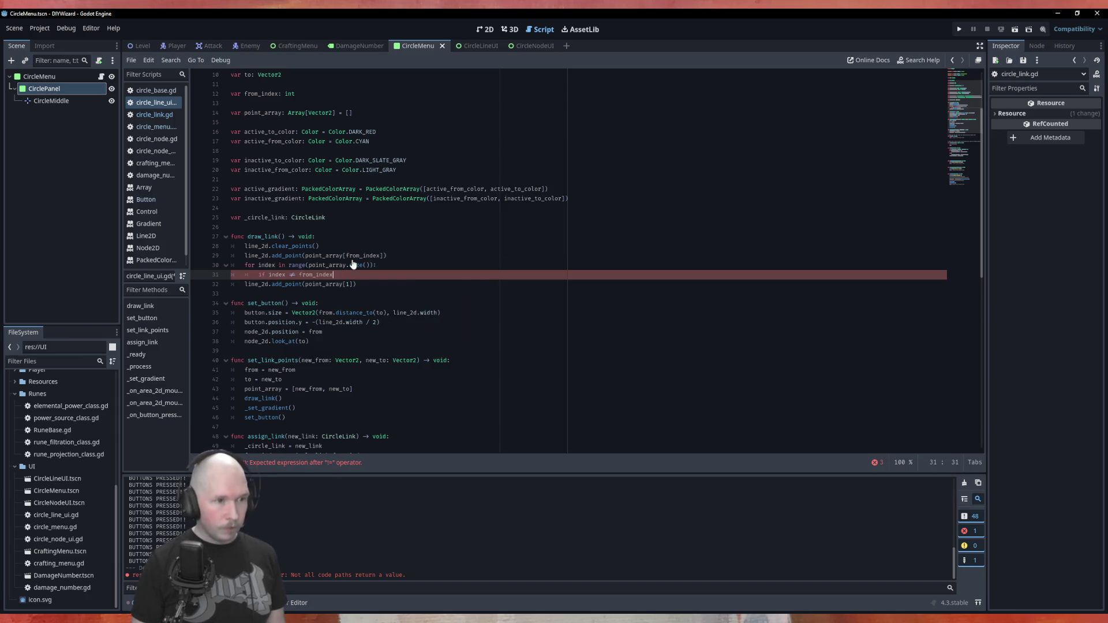
pyautogui.write(':')
pyautogui.press('Return')
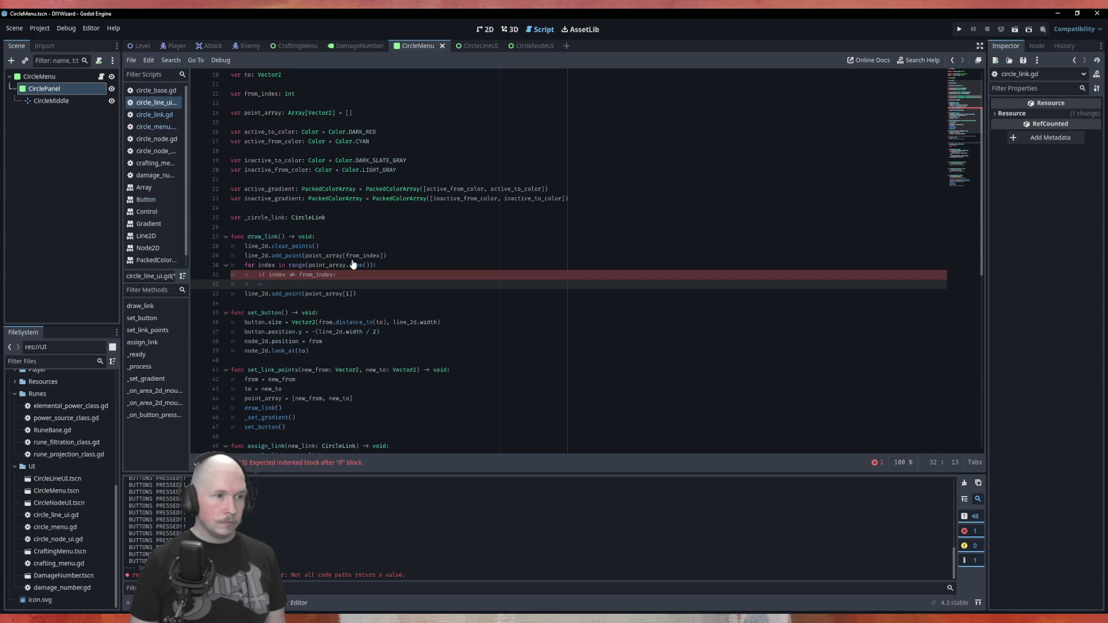
pyautogui.press('Down')
pyautogui.press('Tab')
pyautogui.press('Tab')
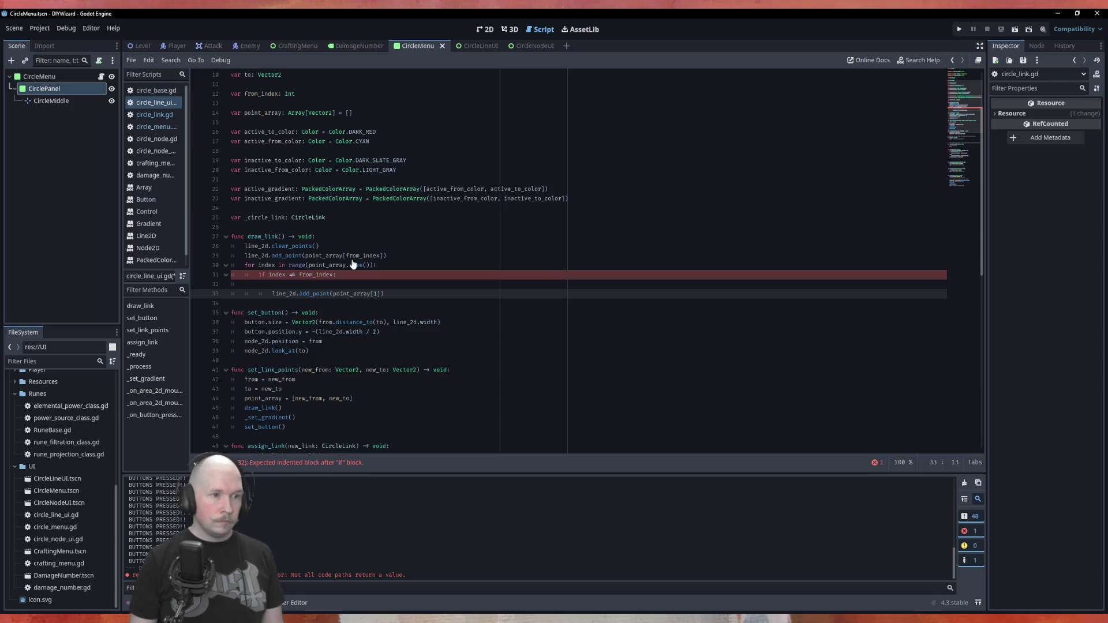
pyautogui.press('BackSpace')
pyautogui.write('index')
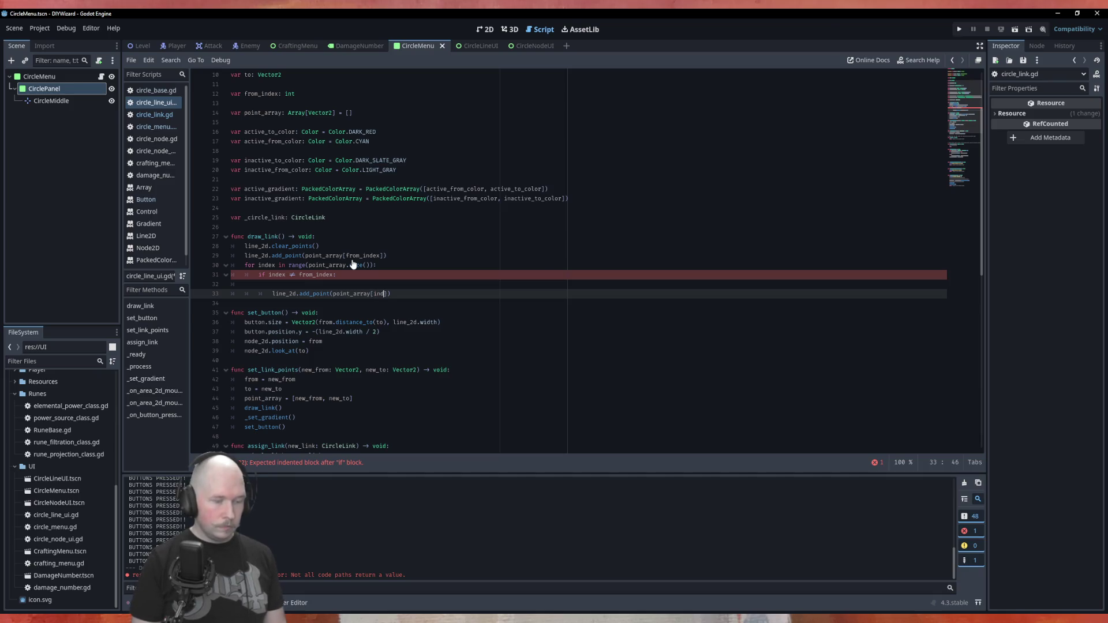
pyautogui.press('Up')
pyautogui.press('BackSpace')
pyautogui.press('BackSpace')
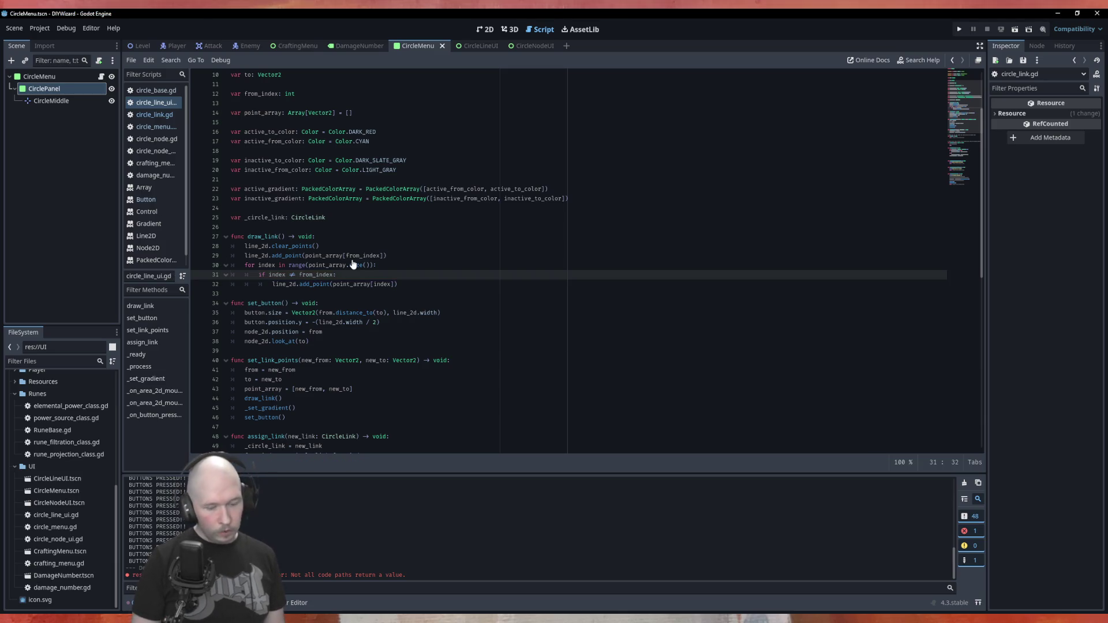
pyautogui.press('F5')
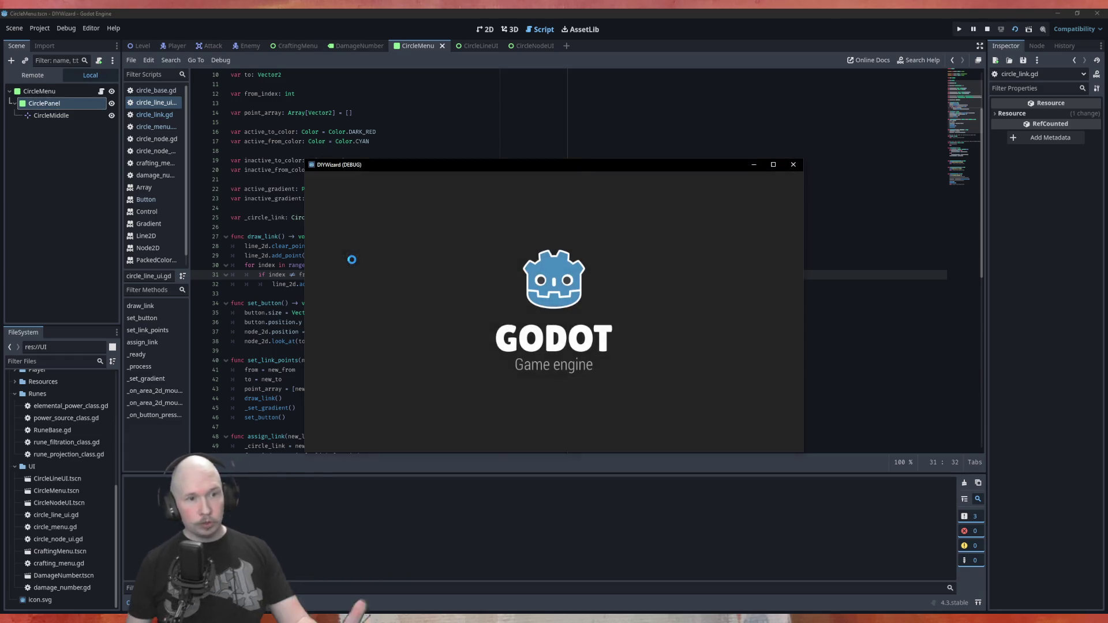
# Test-click several link lines in the running ring.
pyautogui.click(409, 240)
pyautogui.click(410, 243)
pyautogui.doubleClick(418, 260)
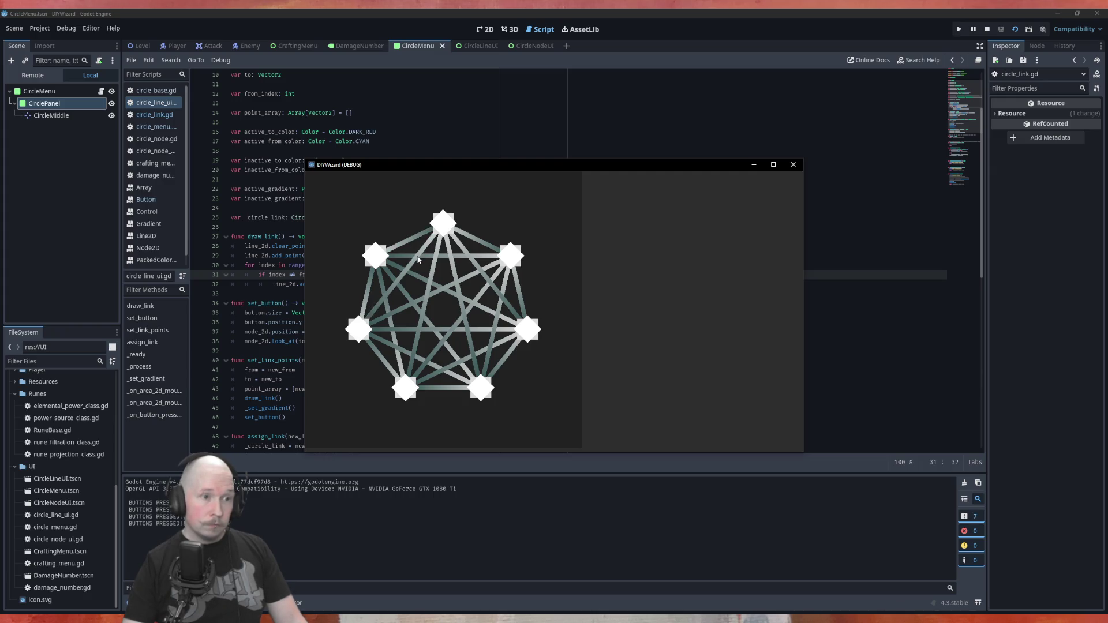
pyautogui.doubleClick(418, 259)
pyautogui.click(436, 272)
pyautogui.doubleClick(435, 272)
pyautogui.doubleClick(455, 281)
pyautogui.click(455, 281)
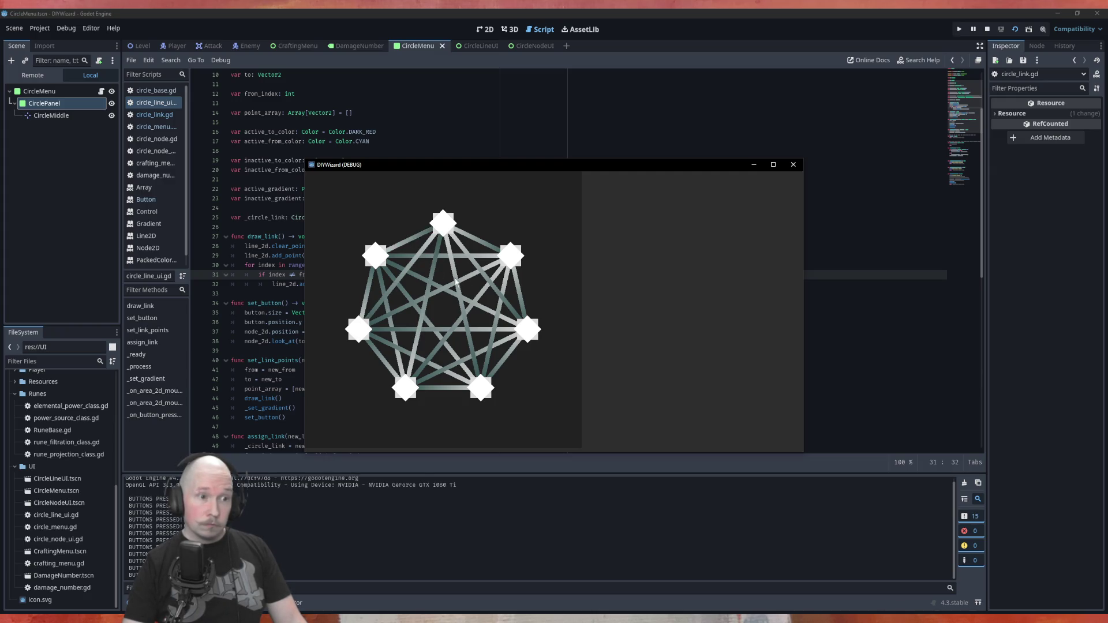
pyautogui.doubleClick(455, 281)
pyautogui.doubleClick(455, 281)
pyautogui.doubleClick(456, 281)
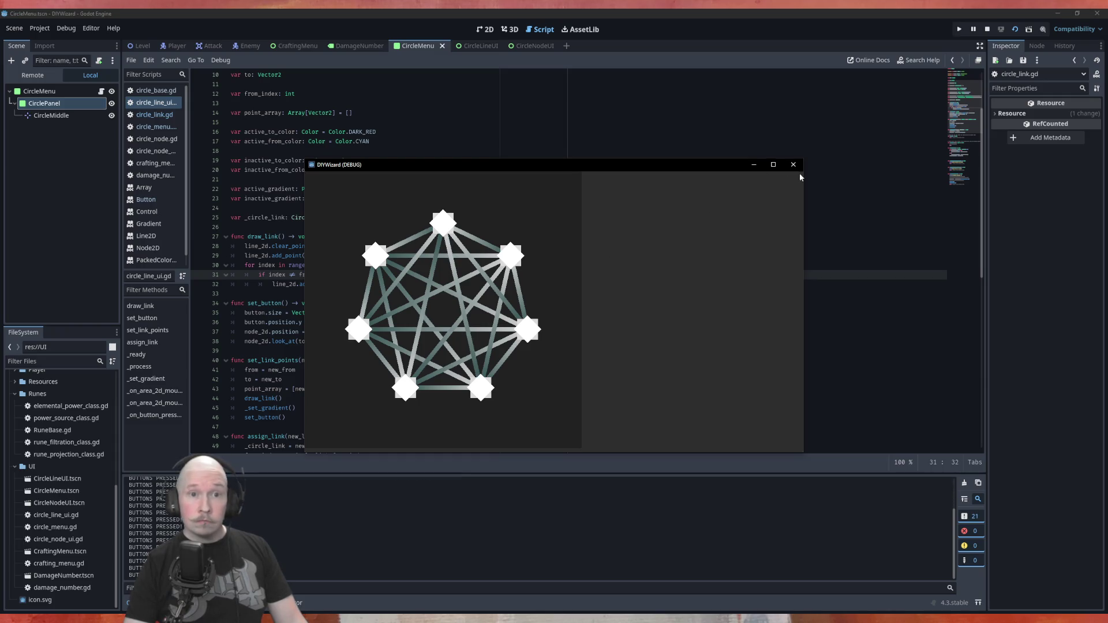
# Close the game and select the commented-out lines in _on_button_pressed.
pyautogui.click(792, 164)
pyautogui.scroll(-10, 435, 264)
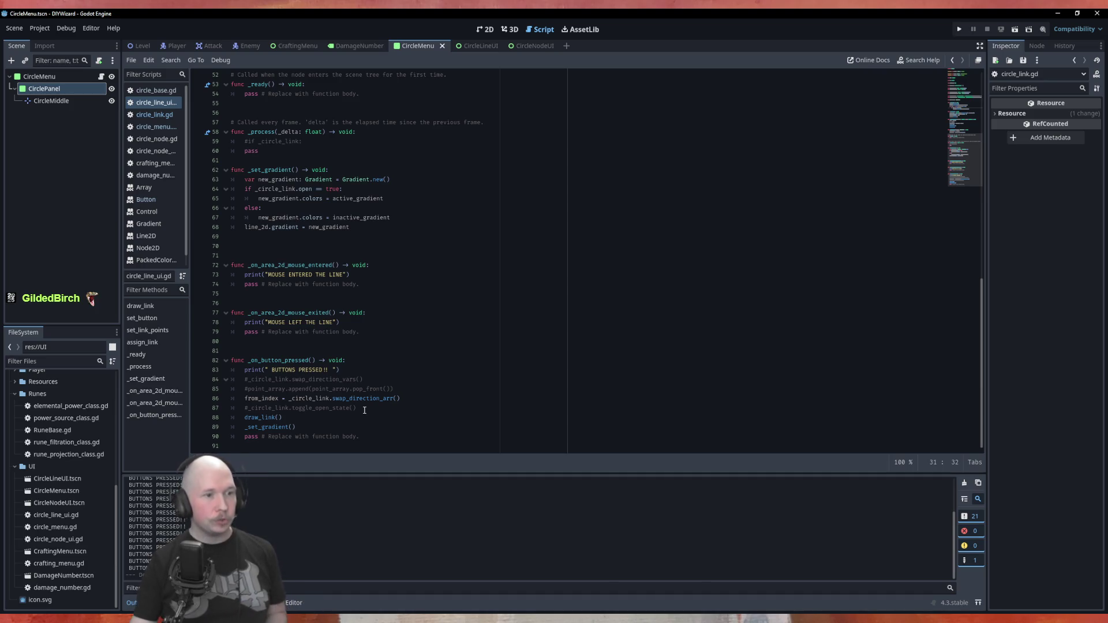
pyautogui.moveTo(393, 389); pyautogui.dragTo(196, 381)
# Delete the commented-out lines, including toggle_open_state and the pass placeholder, from _on_button_pressed.
pyautogui.press('BackSpace')
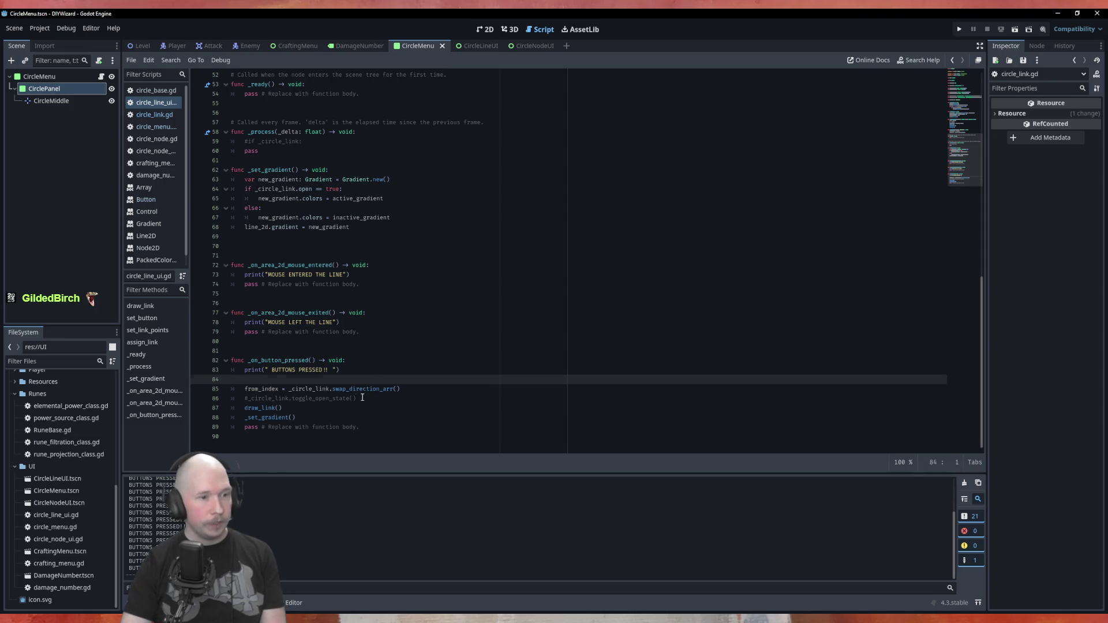
pyautogui.moveTo(356, 398); pyautogui.dragTo(228, 401)
pyautogui.press('BackSpace')
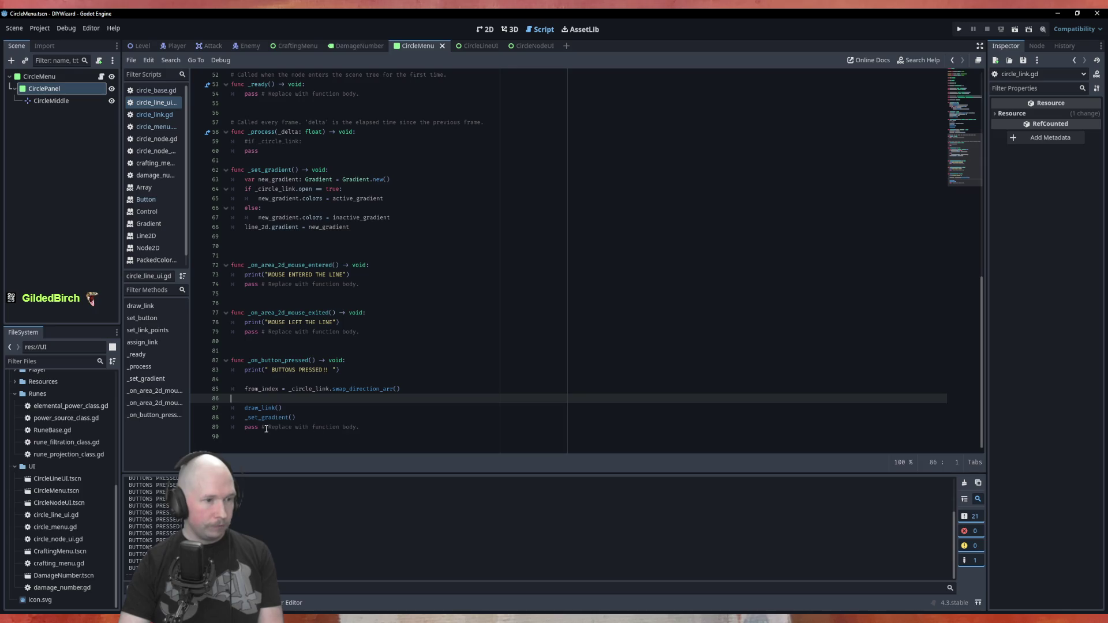
pyautogui.moveTo(354, 427); pyautogui.dragTo(231, 427)
pyautogui.press('BackSpace')
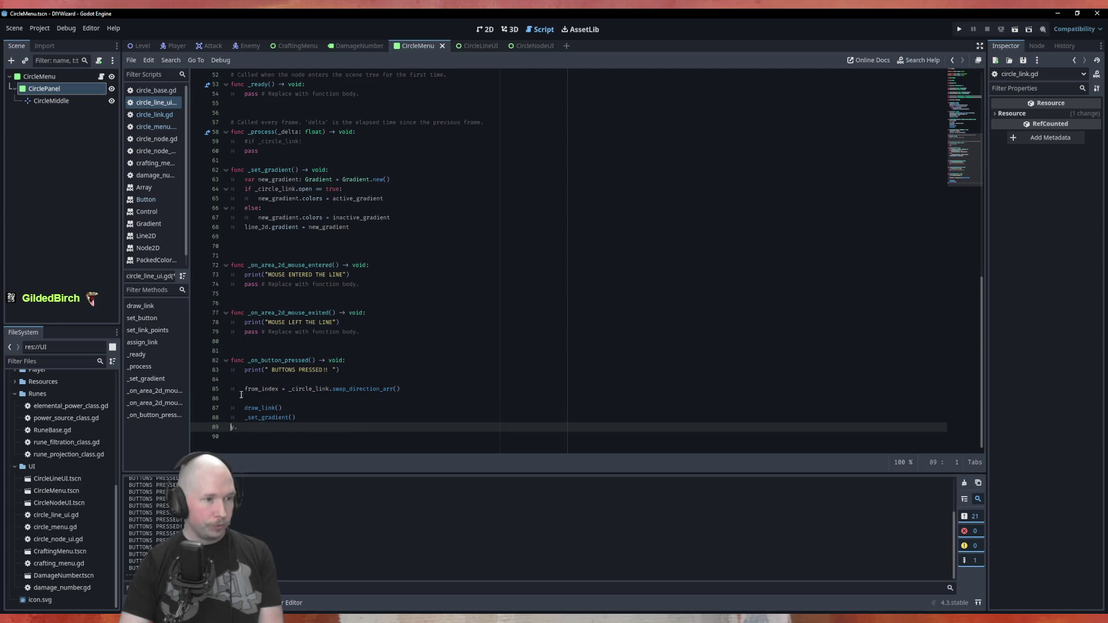
pyautogui.click(236, 399)
pyautogui.press('BackSpace')
# Remove the BUTTONS PRESSED print line and stray blank lines, then save the script.
pyautogui.click(237, 379)
pyautogui.moveTo(236, 379); pyautogui.dragTo(218, 372)
pyautogui.press('BackSpace')
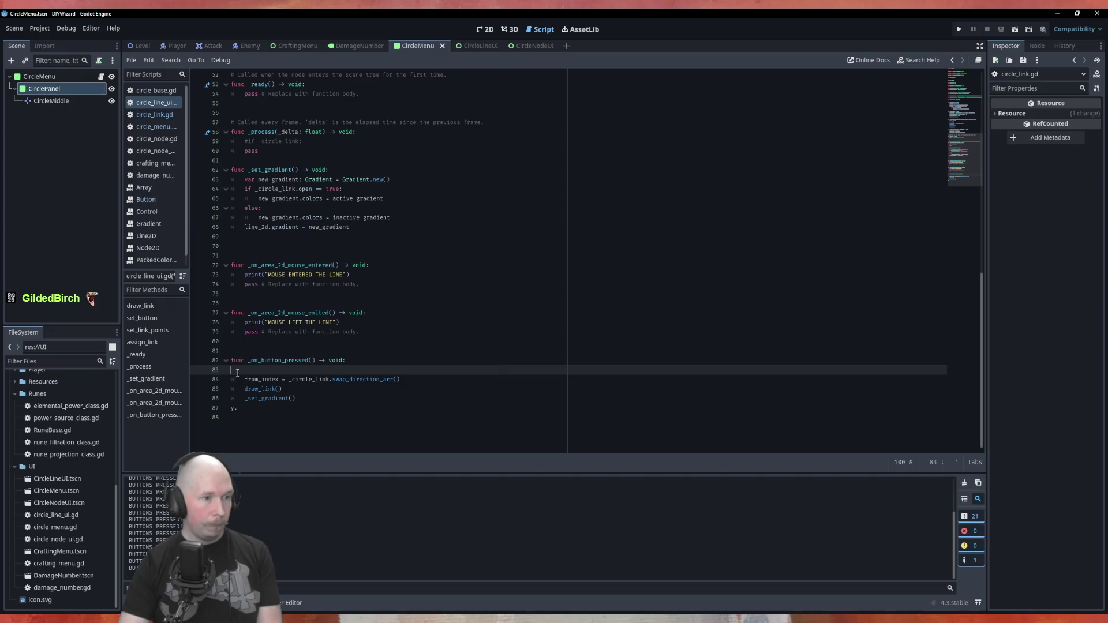
pyautogui.press('BackSpace')
pyautogui.click(259, 410)
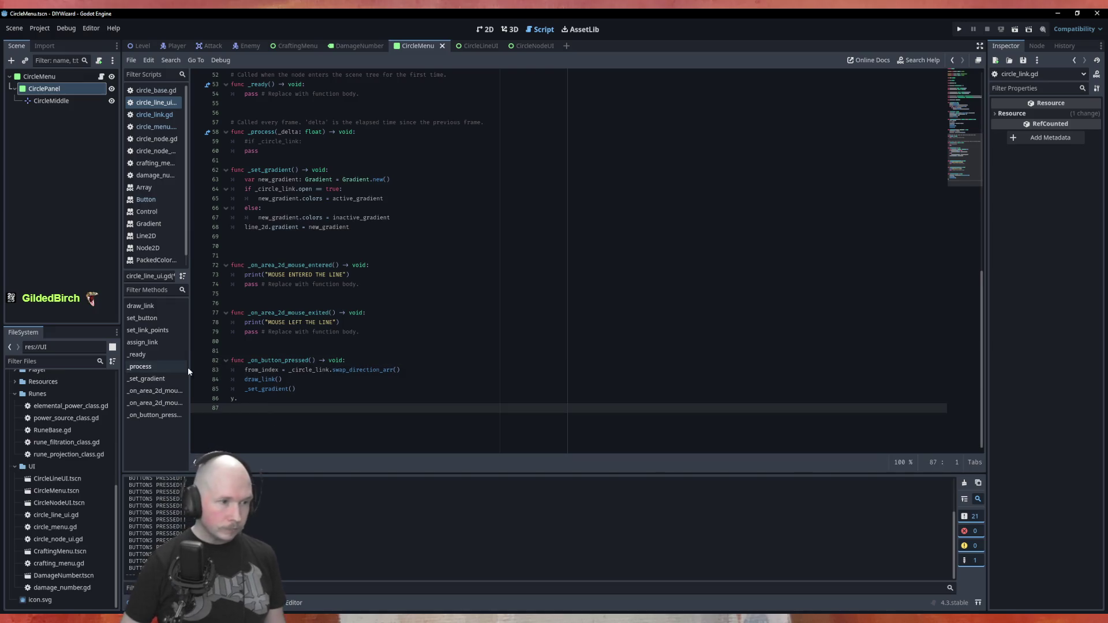
pyautogui.press('Up')
pyautogui.press('Delete')
pyautogui.press('Delete')
pyautogui.hotkey('ctrl', 's')
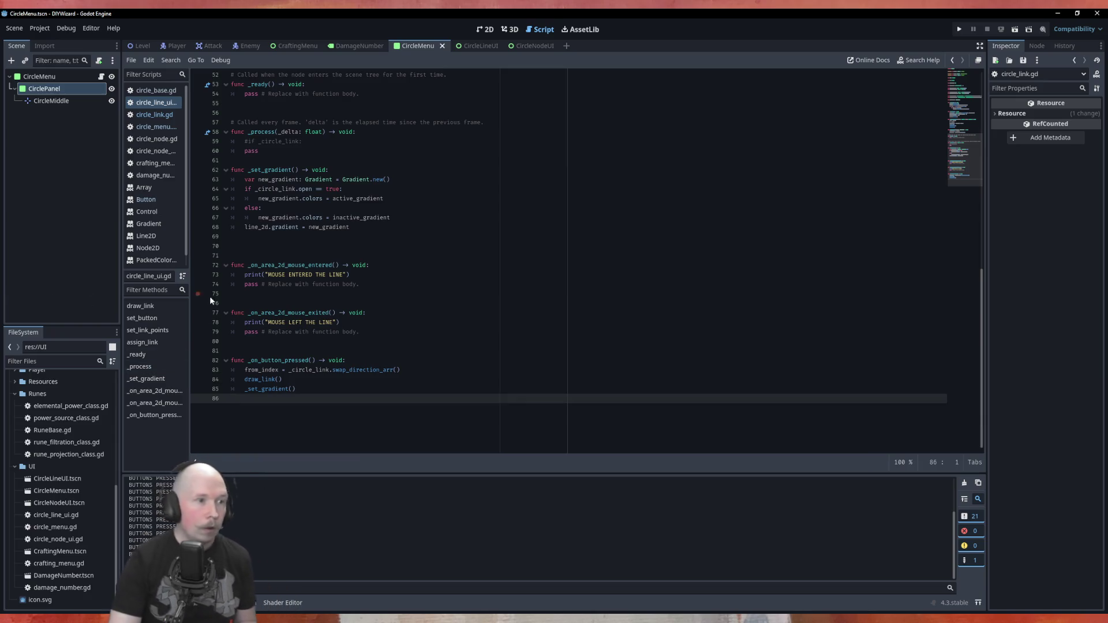
# Delete both _on_area_2d_mouse entered/exited handlers and extra blank lines, then save.
pyautogui.moveTo(363, 332)
pyautogui.mouseDown()
pyautogui.moveTo(232, 320)
pyautogui.moveTo(230, 264)
pyautogui.mouseUp()
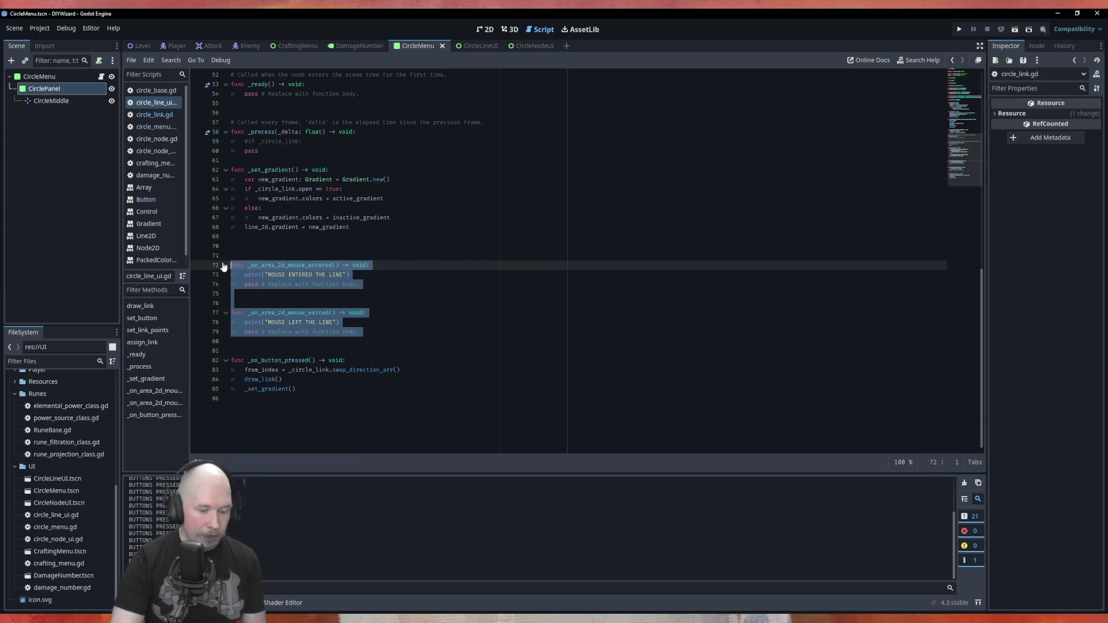
pyautogui.press('BackSpace')
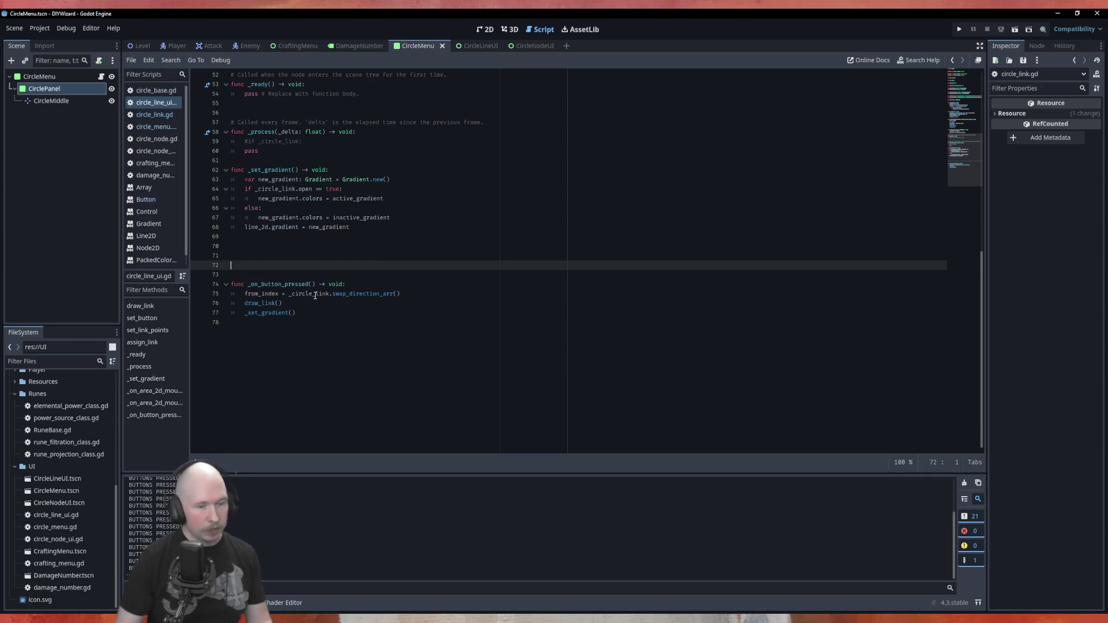
pyautogui.press('BackSpace')
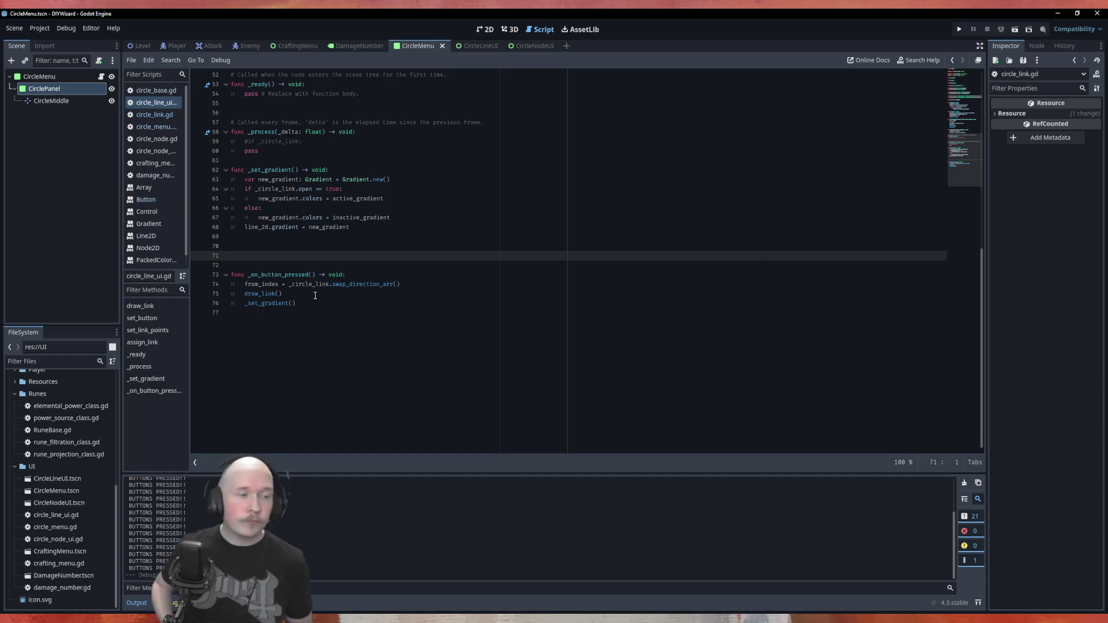
pyautogui.press('BackSpace')
pyautogui.press('BackSpace')
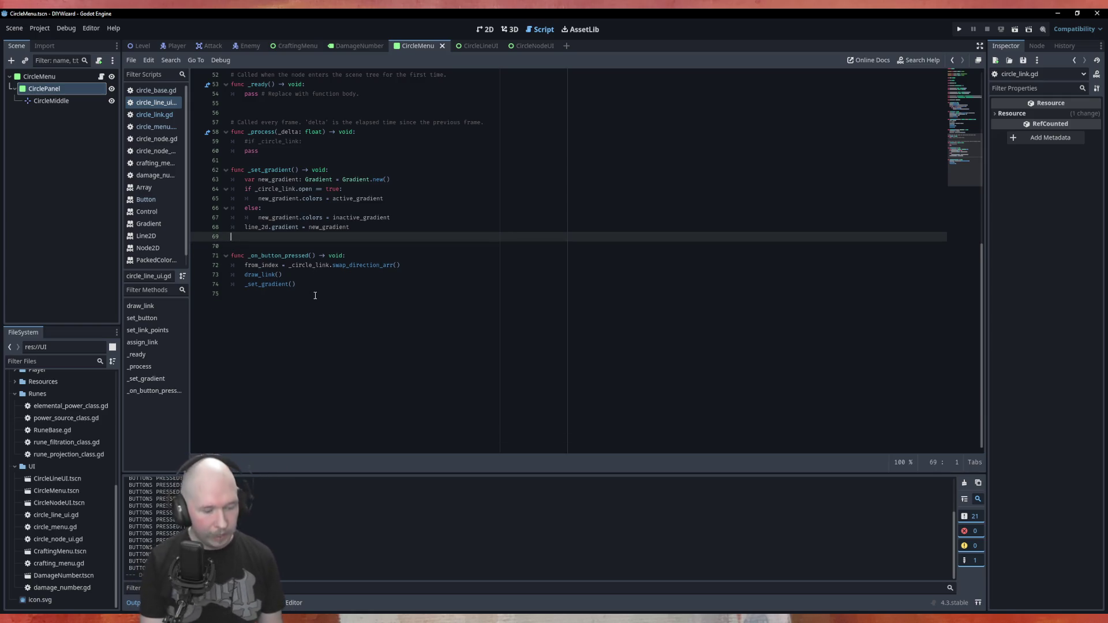
pyautogui.hotkey('ctrl', 's')
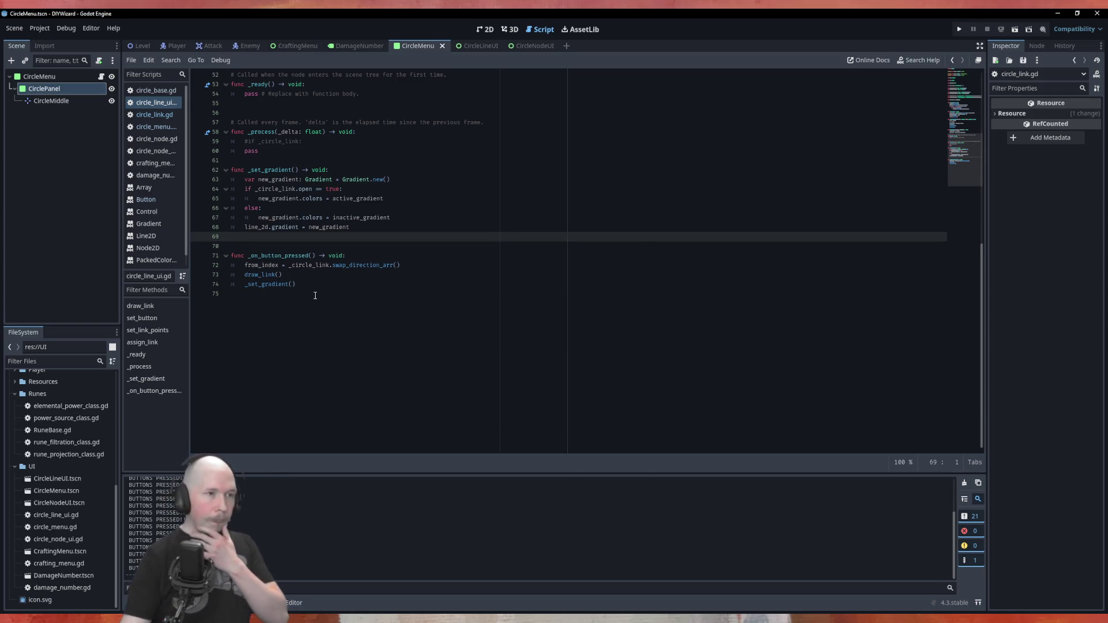
pyautogui.scroll(10, 424, 351)
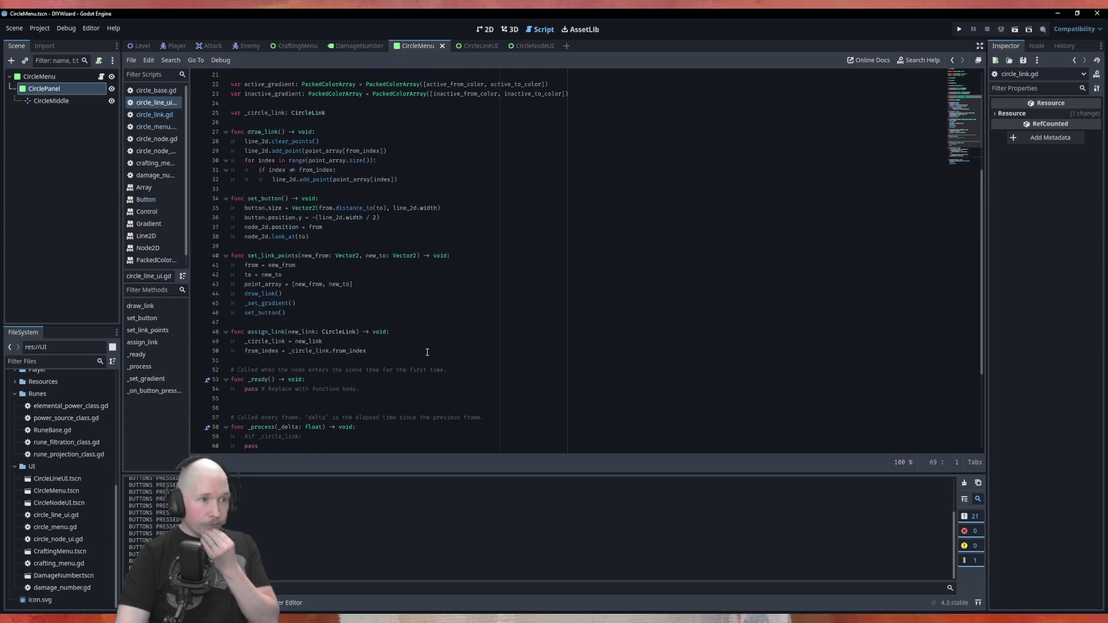
pyautogui.scroll(-5, 456, 336)
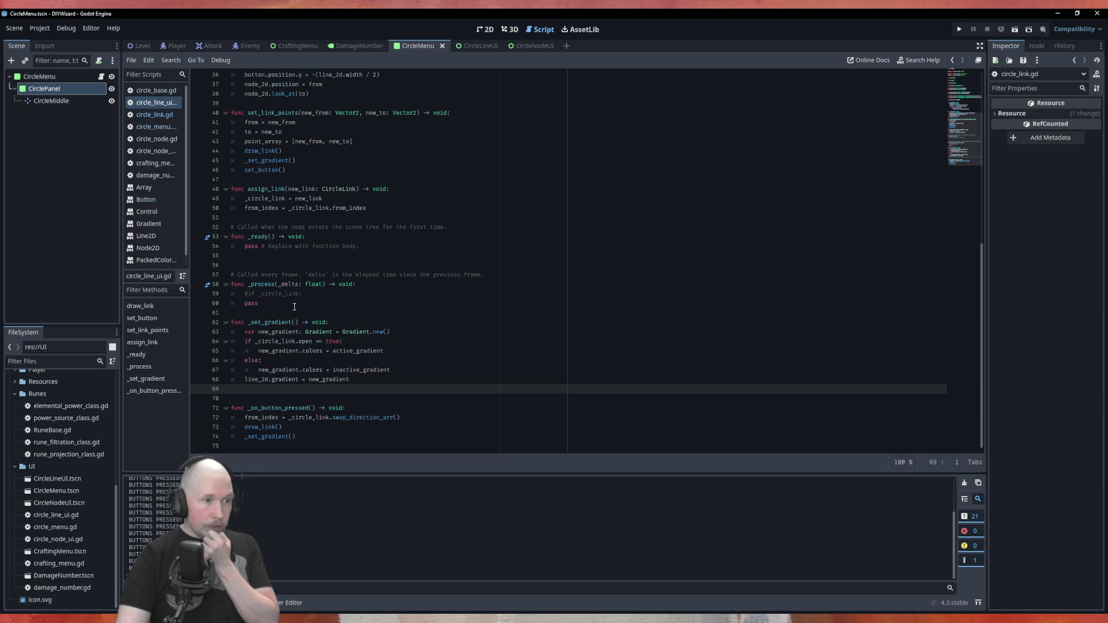
pyautogui.moveTo(267, 303)
pyautogui.mouseDown()
pyautogui.moveTo(248, 294)
pyautogui.moveTo(212, 228)
pyautogui.mouseUp()
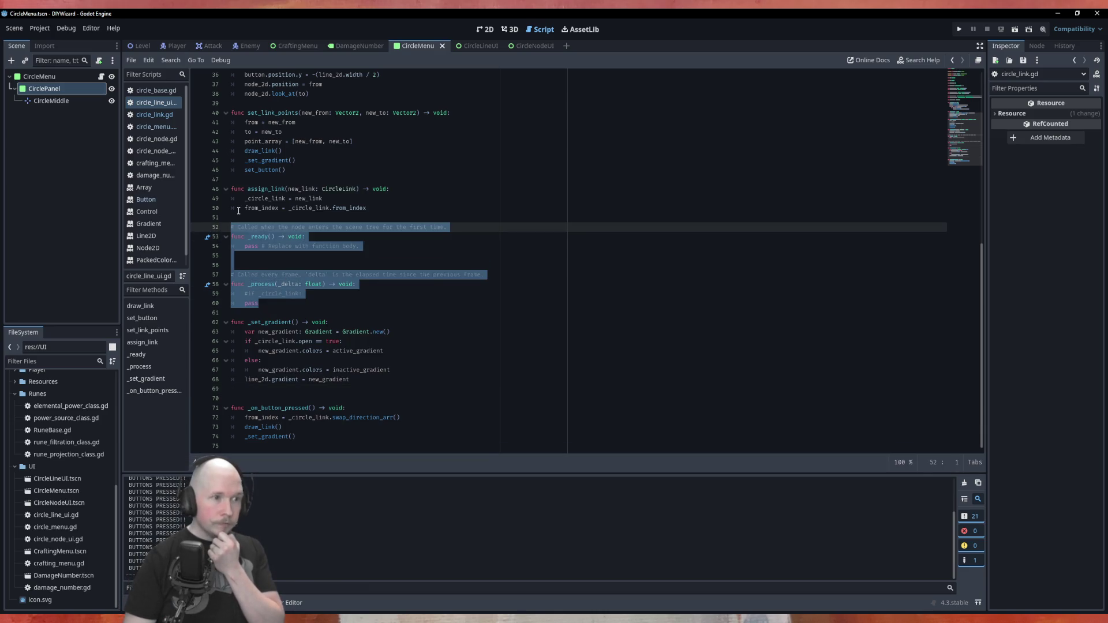
pyautogui.click(317, 285)
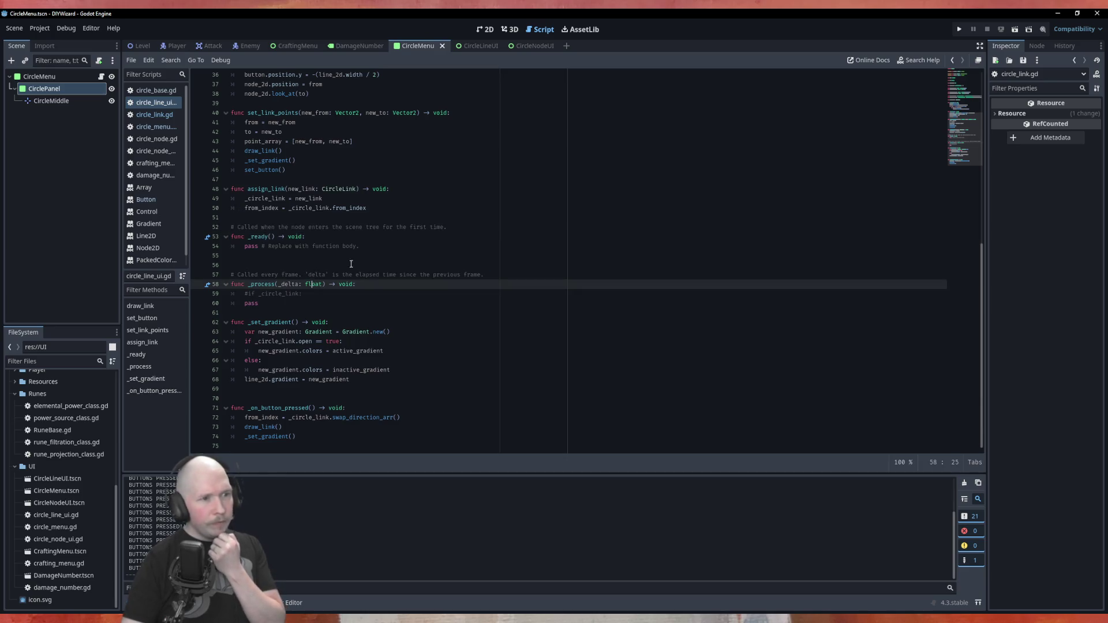
pyautogui.click(365, 258)
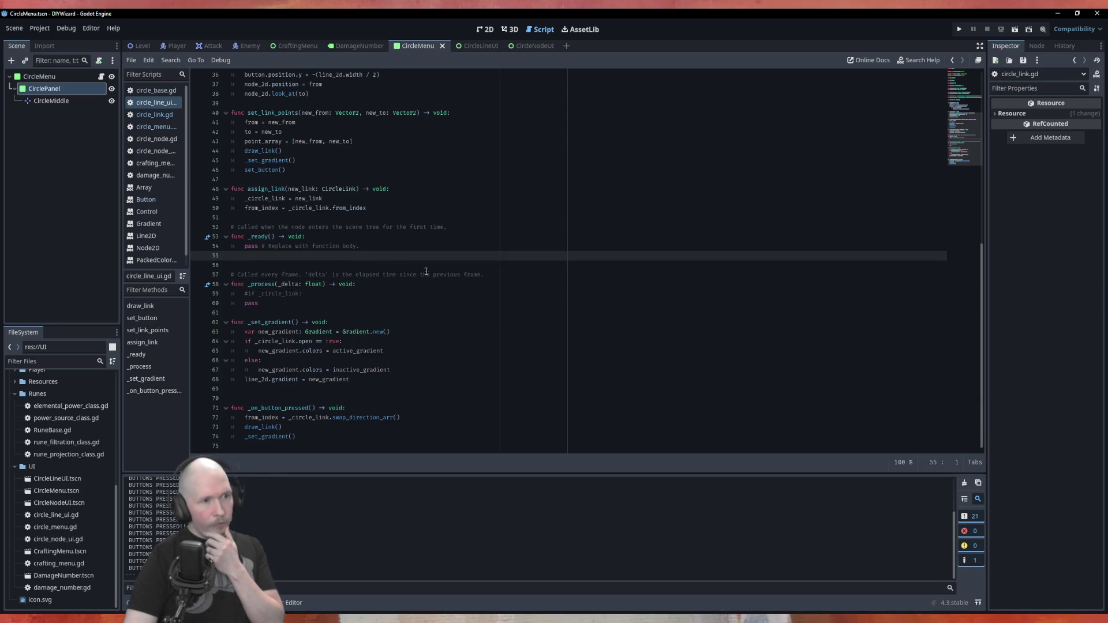
pyautogui.scroll(4, 428, 335)
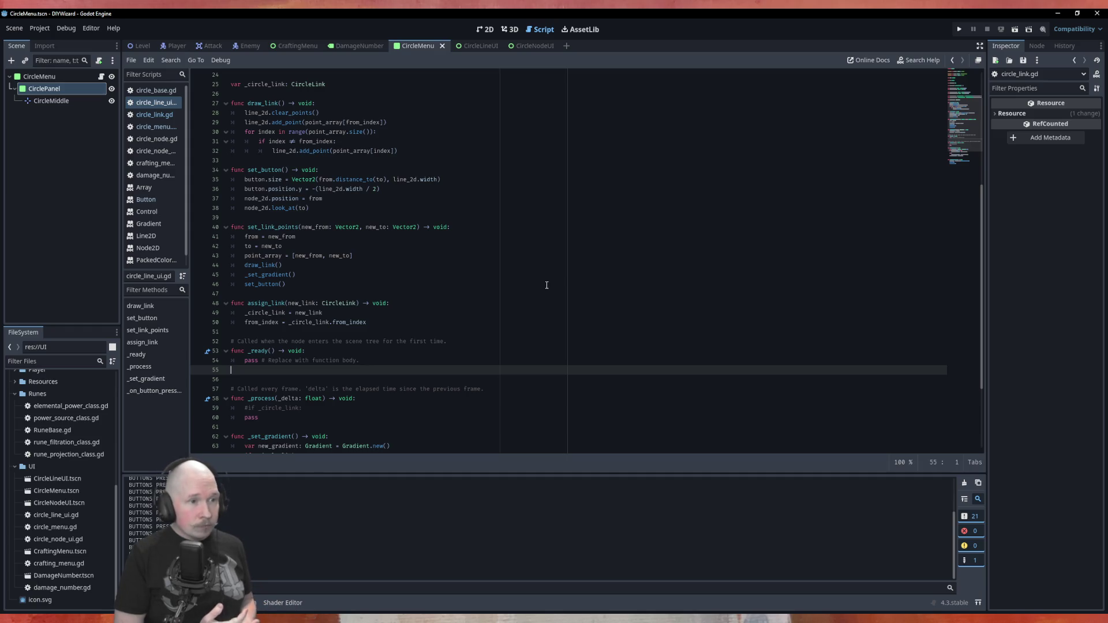
pyautogui.scroll(-4, 419, 299)
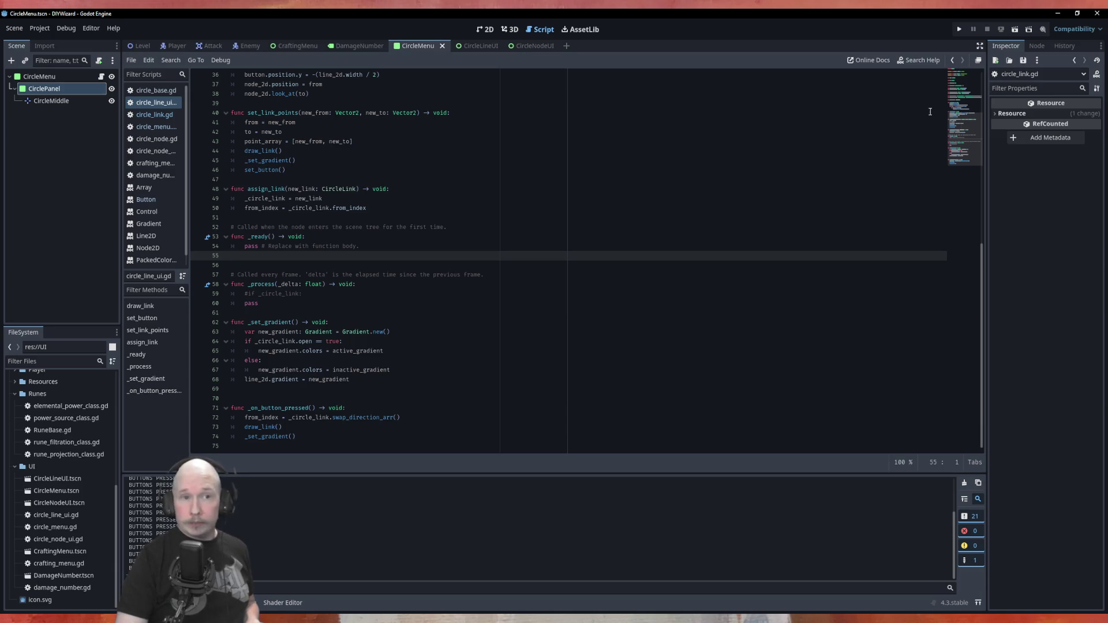
pyautogui.click(359, 46)
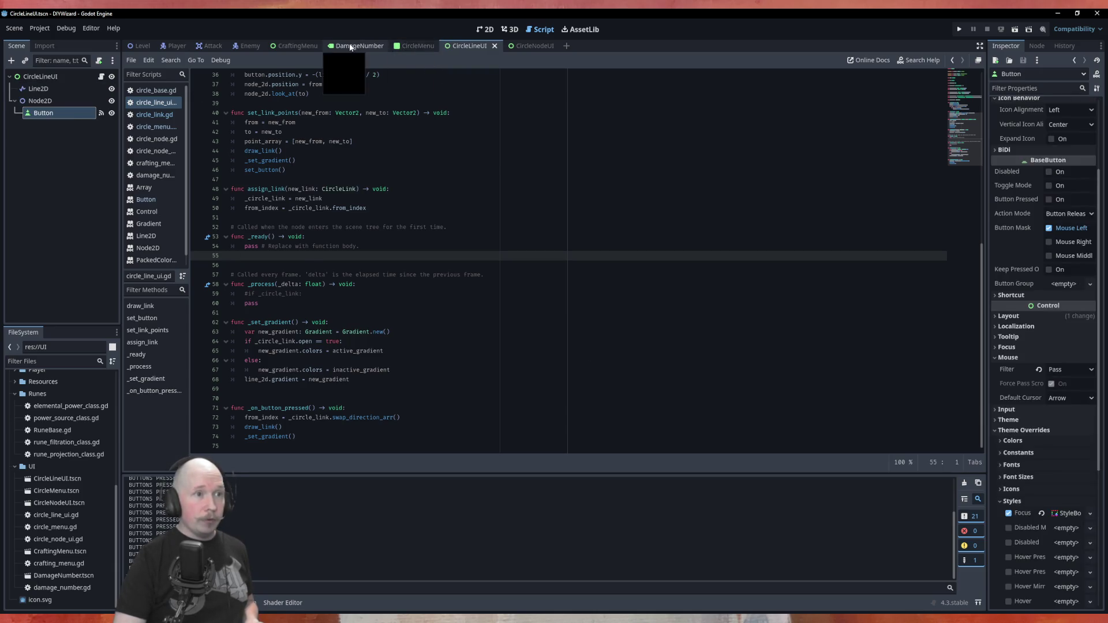
# In CircleLineUI, confirm the Button's pressed() signal connects to _on_button_pressed, then return to CircleMenu.
pyautogui.click(470, 46)
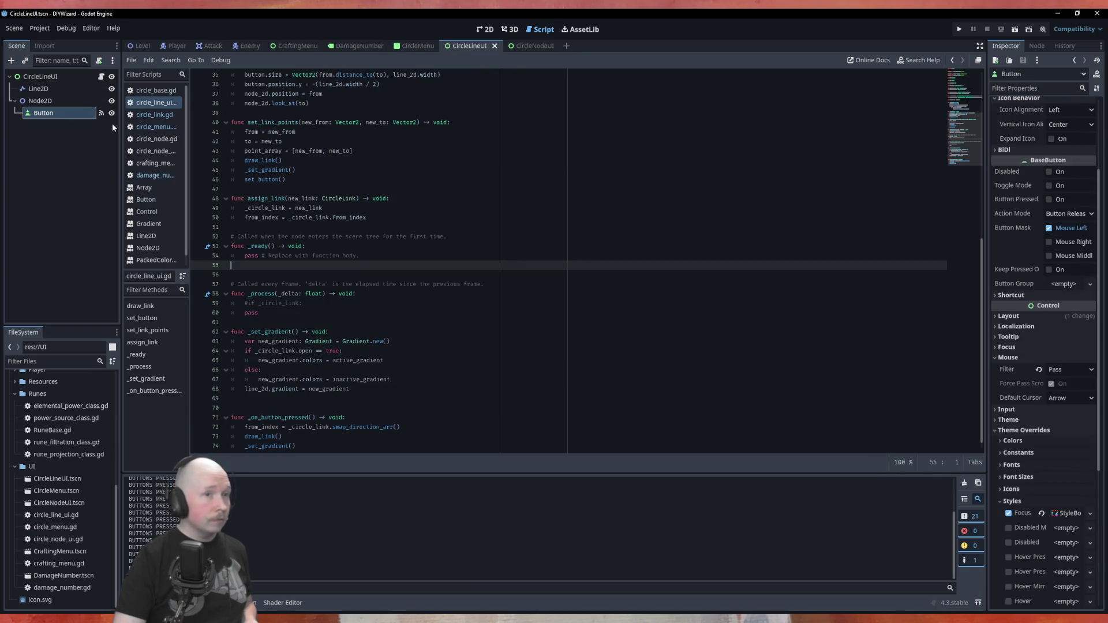
pyautogui.click(1036, 45)
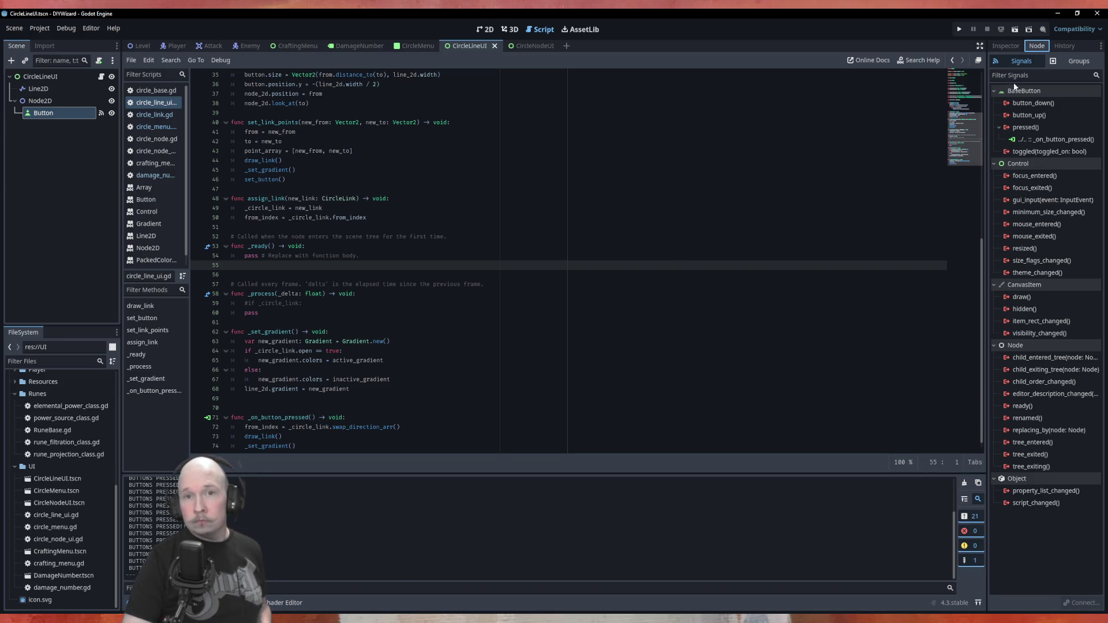
pyautogui.click(1006, 45)
pyautogui.scroll(-1, 388, 370)
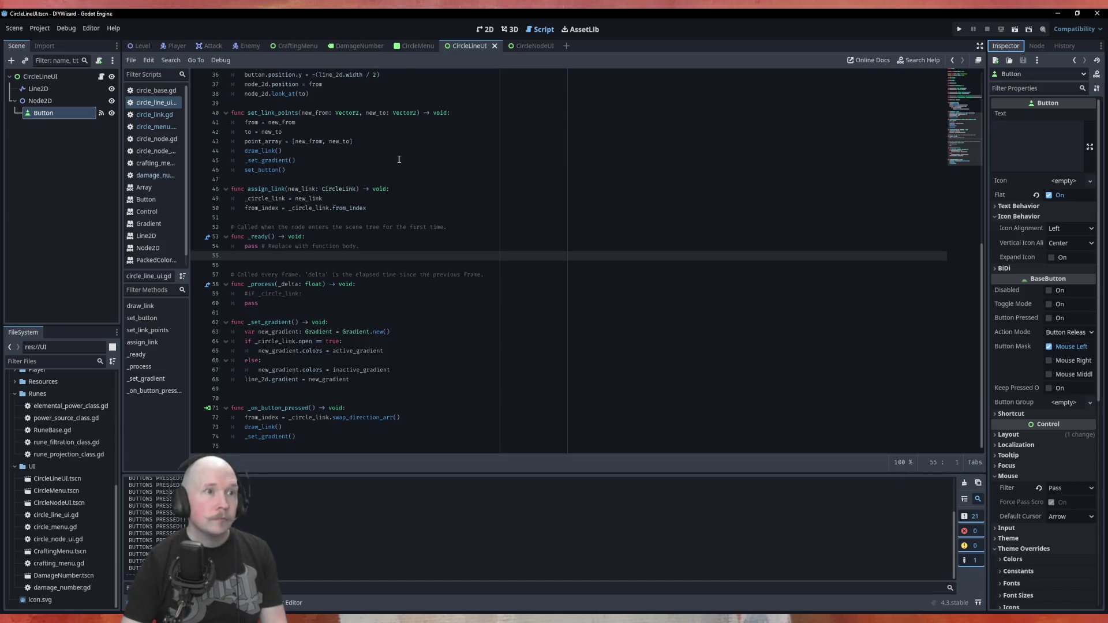
pyautogui.click(418, 45)
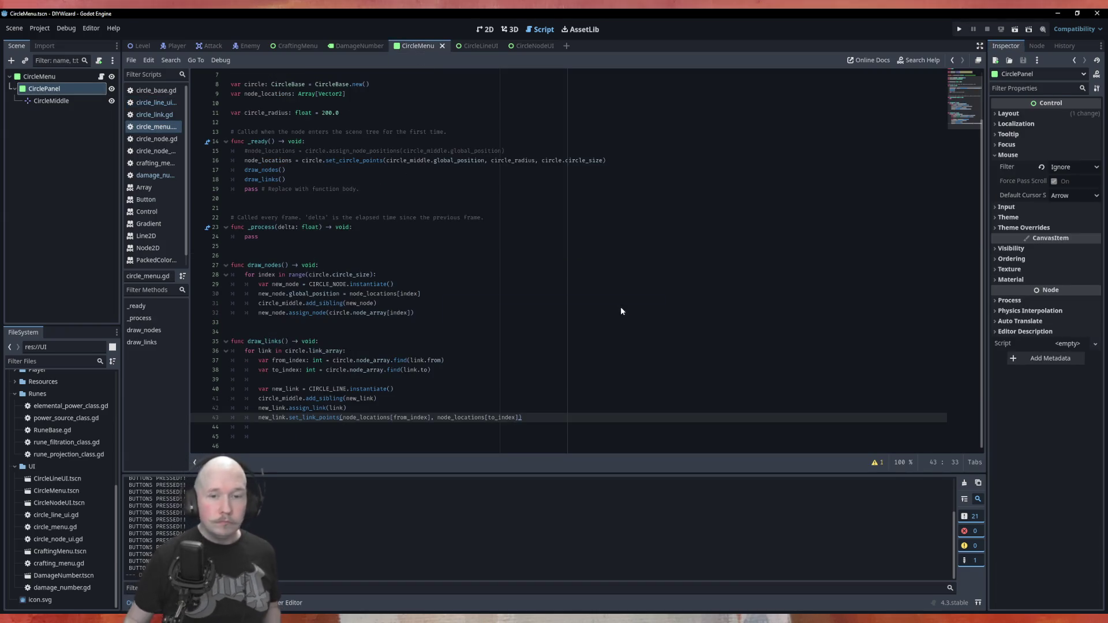
# Run the project with F5 to view the seven-node, fully linked ring.
pyautogui.press('F5')
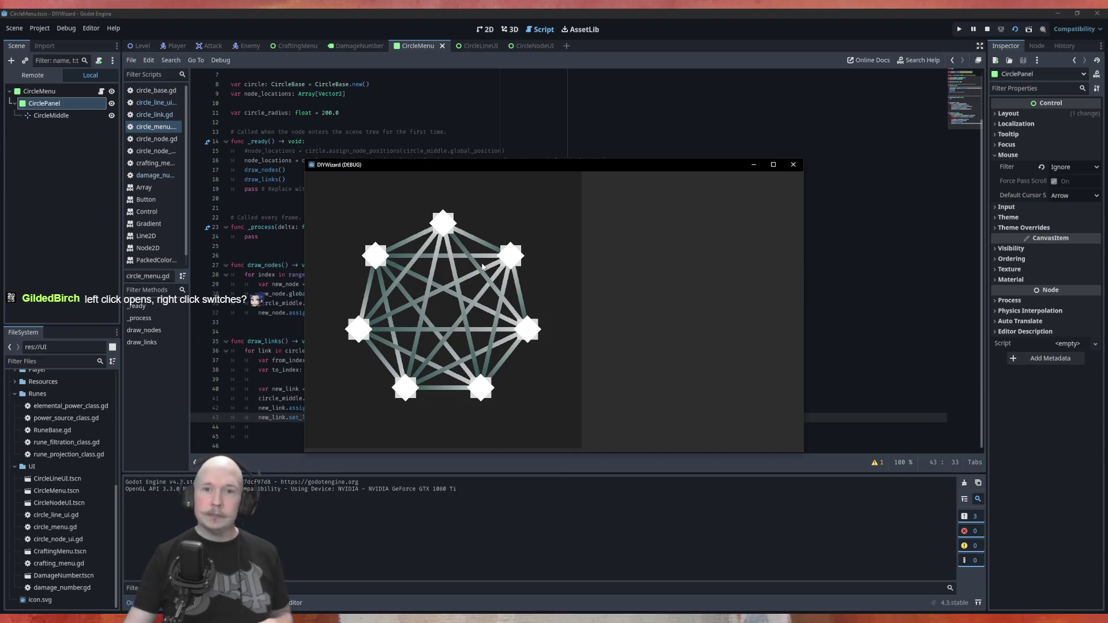
# Close the running circle menu game window and leave the CircleMenu scene.
pyautogui.click(792, 164)
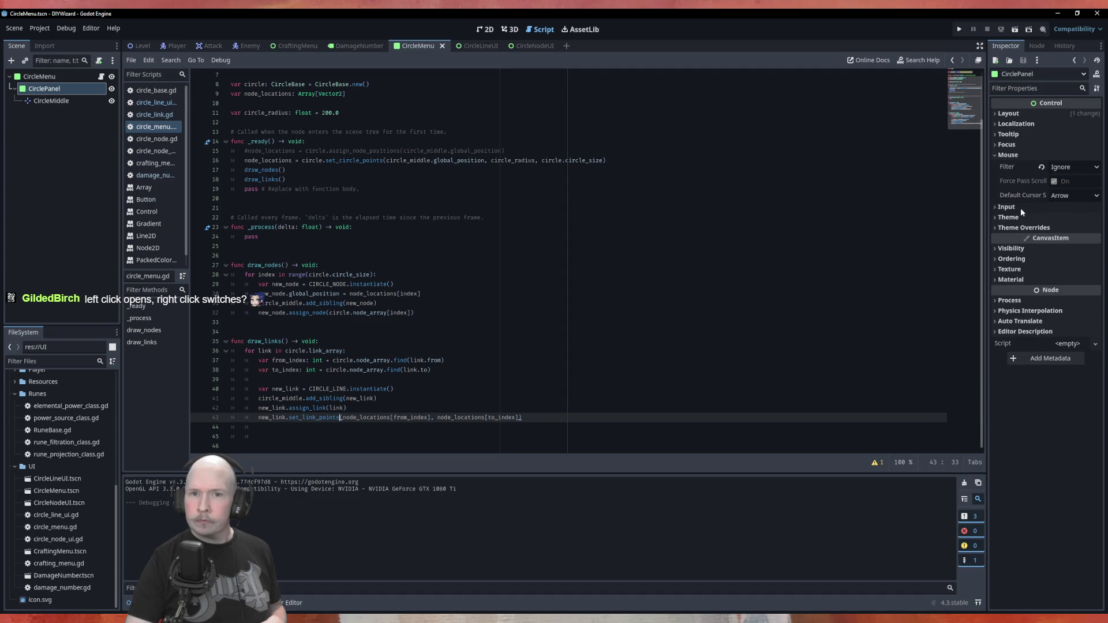
pyautogui.click(470, 45)
# Enable Mouse Right alongside Mouse Left in the CircleLineUI Button's Button Mask.
pyautogui.click(345, 47)
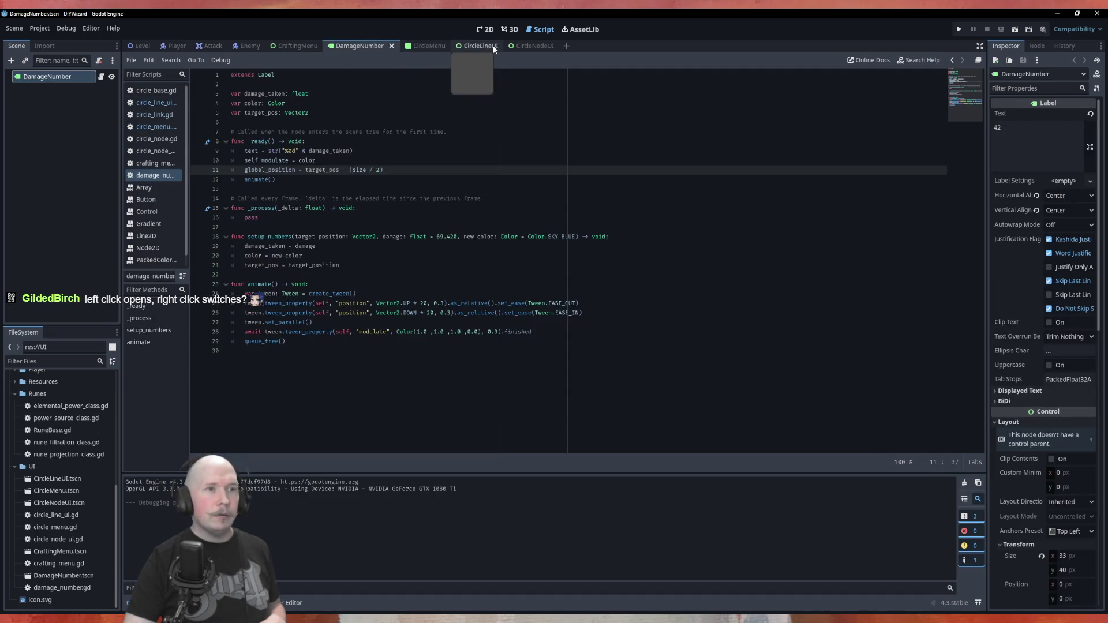
pyautogui.click(493, 45)
pyautogui.click(35, 114)
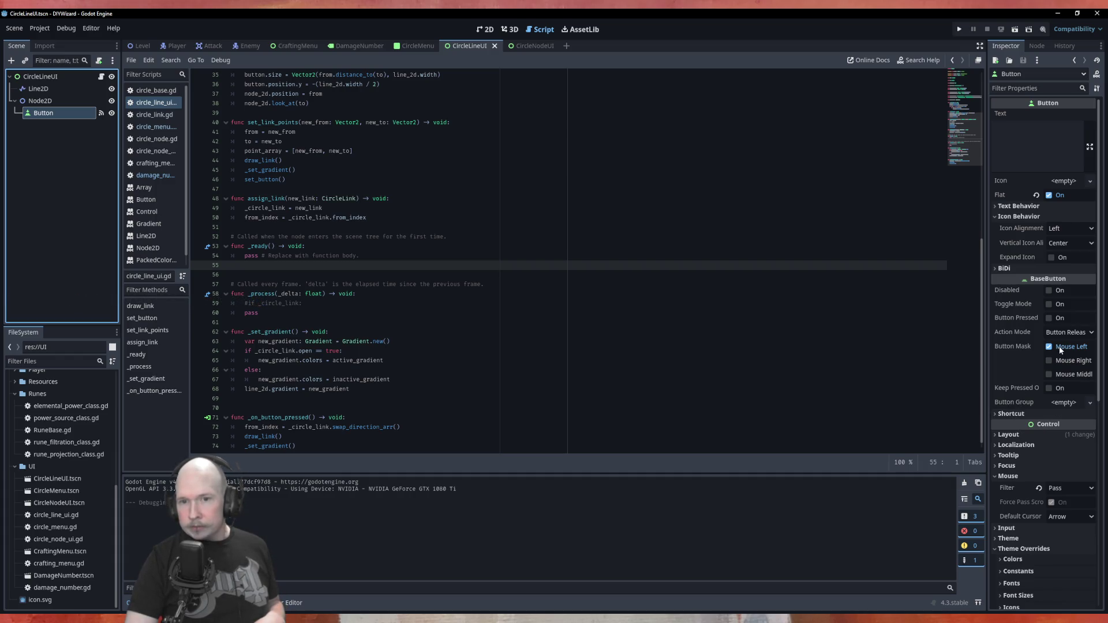
pyautogui.click(1061, 360)
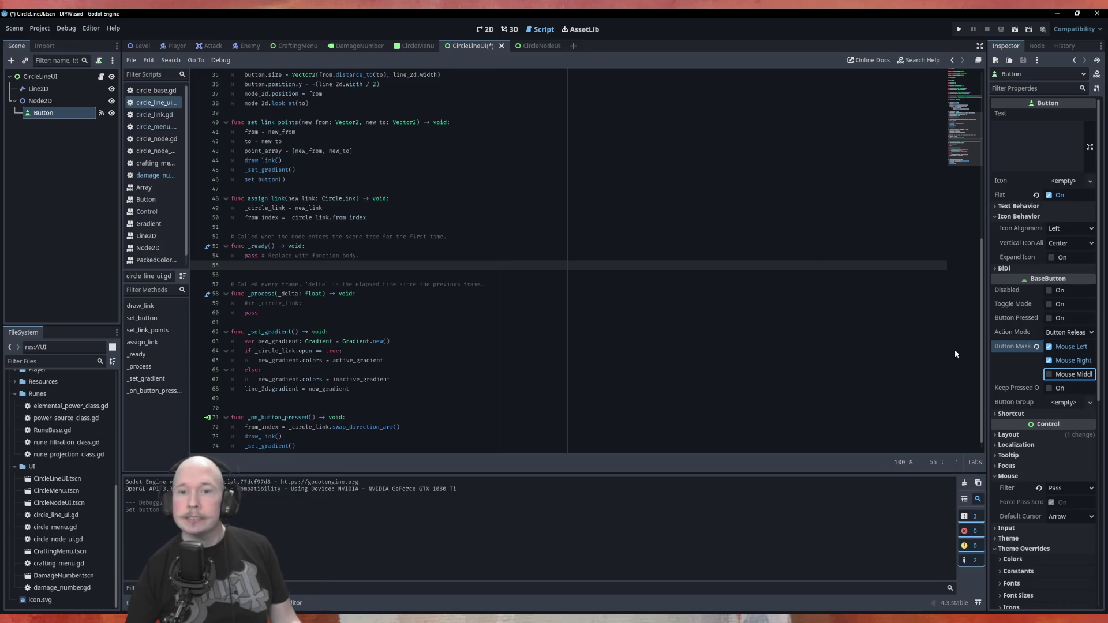
pyautogui.moveTo(1012, 345)
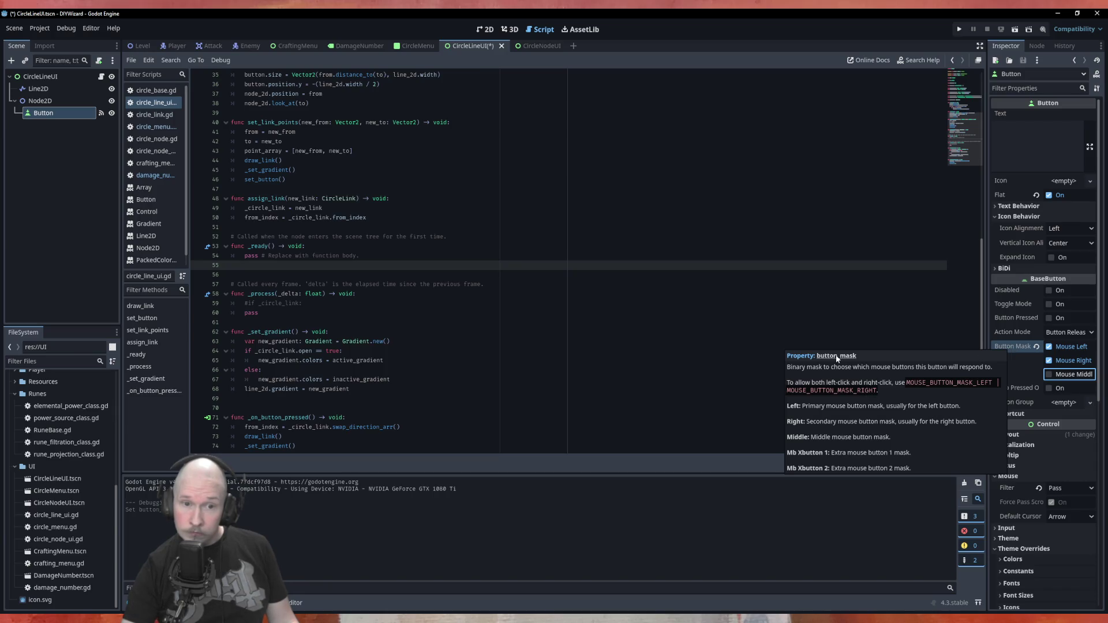
# Try an 'if butt' line in _on_button_pressed, then delete it and save the script.
pyautogui.scroll(-1, 577, 346)
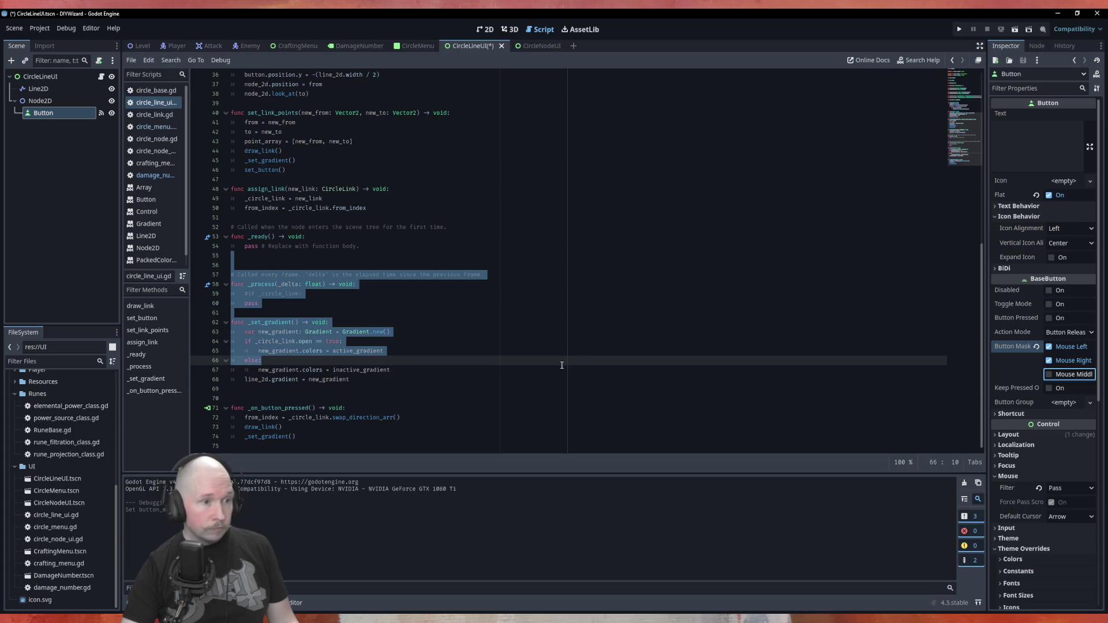
pyautogui.click(452, 415)
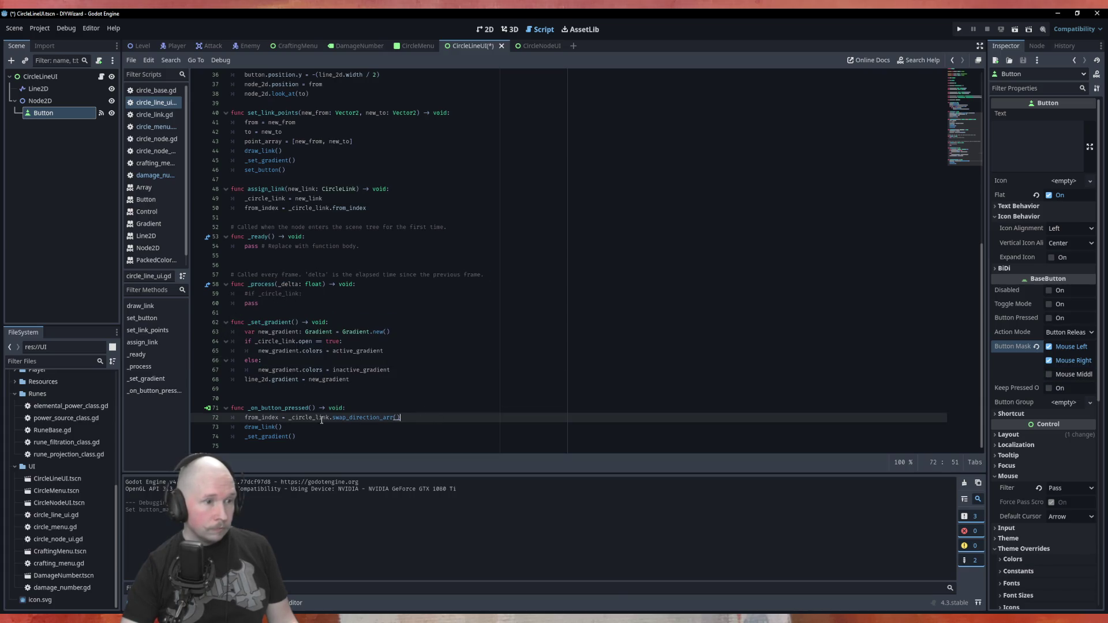
pyautogui.press('Up')
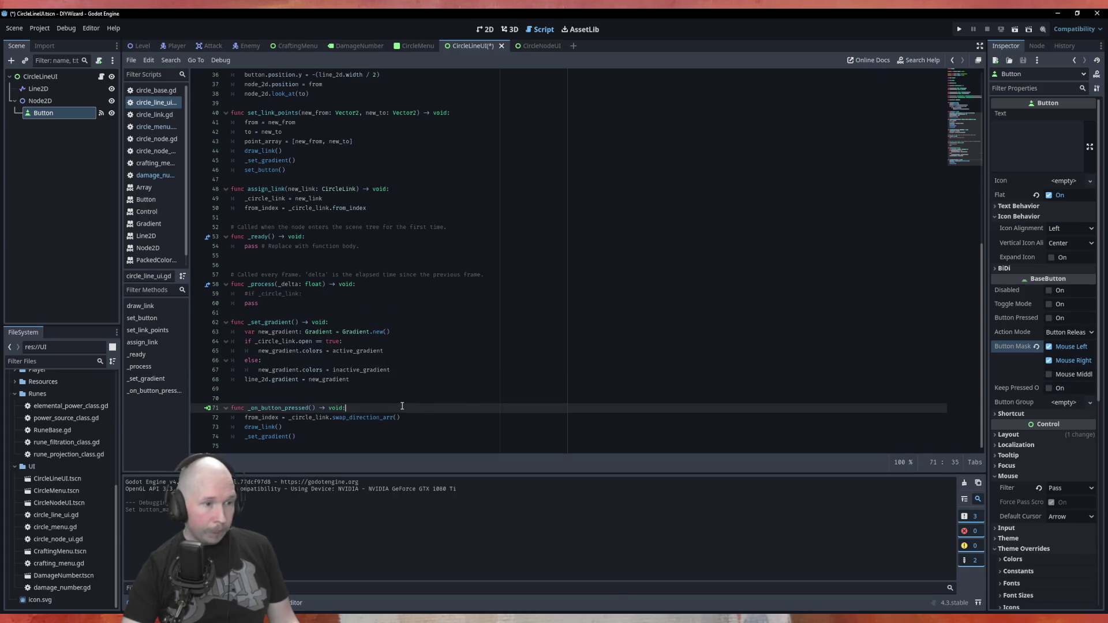
pyautogui.press('Return')
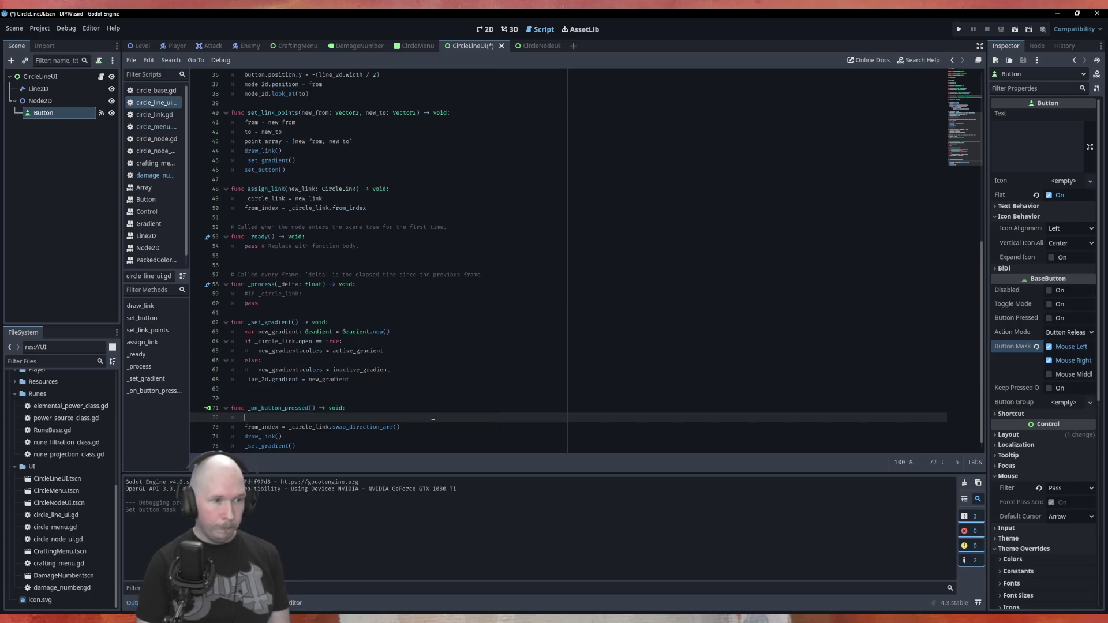
pyautogui.write('if butt')
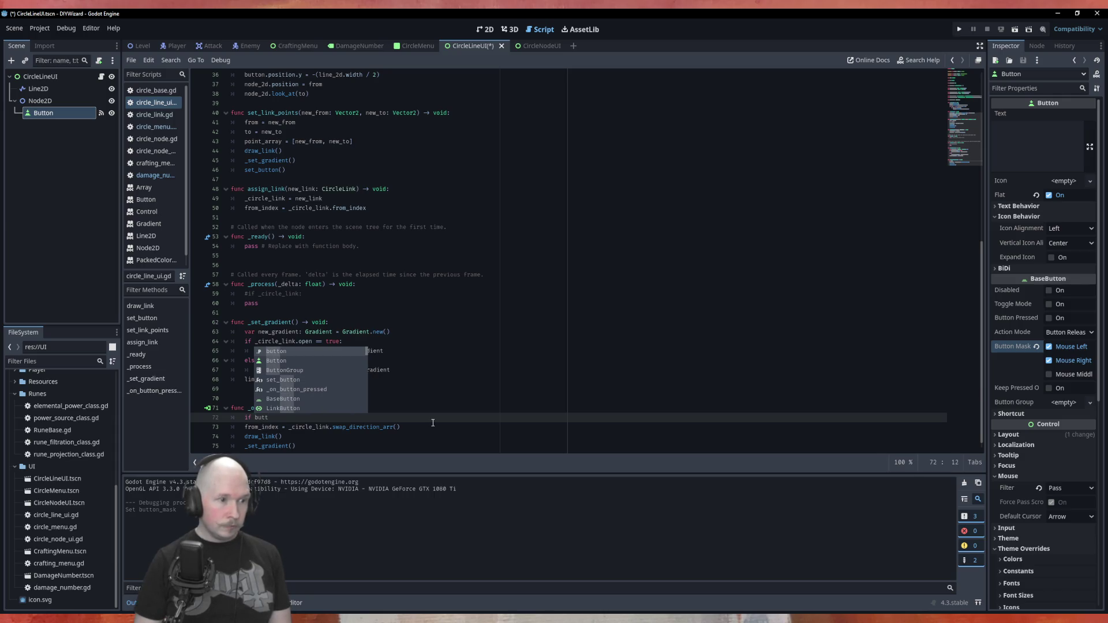
pyautogui.press('BackSpace')
pyautogui.press('BackSpace')
pyautogui.press('BackSpace')
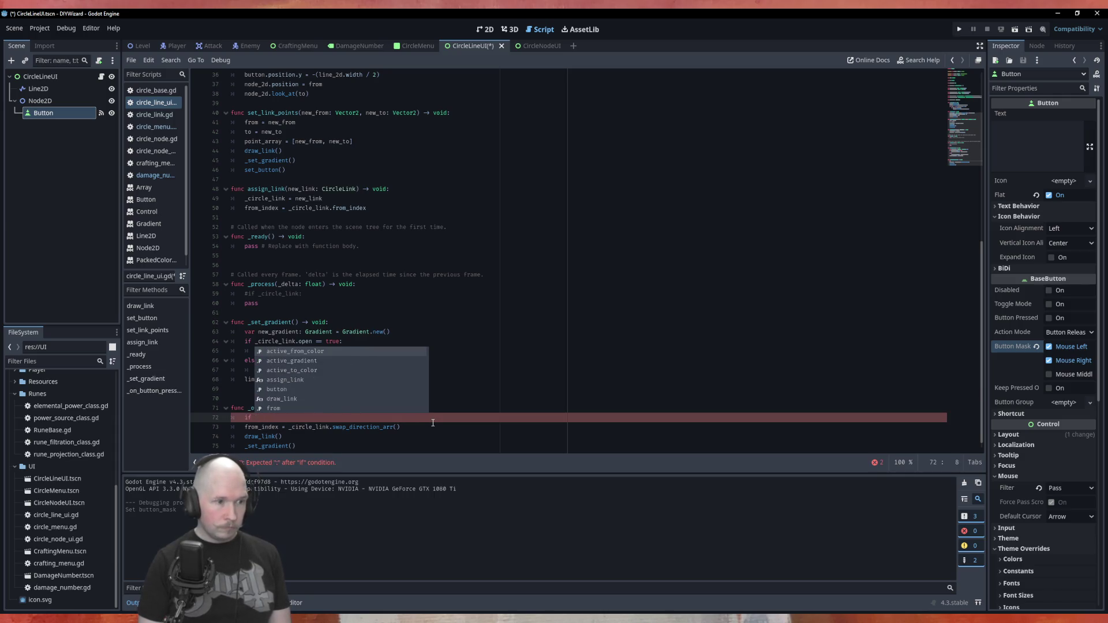
pyautogui.click(456, 389)
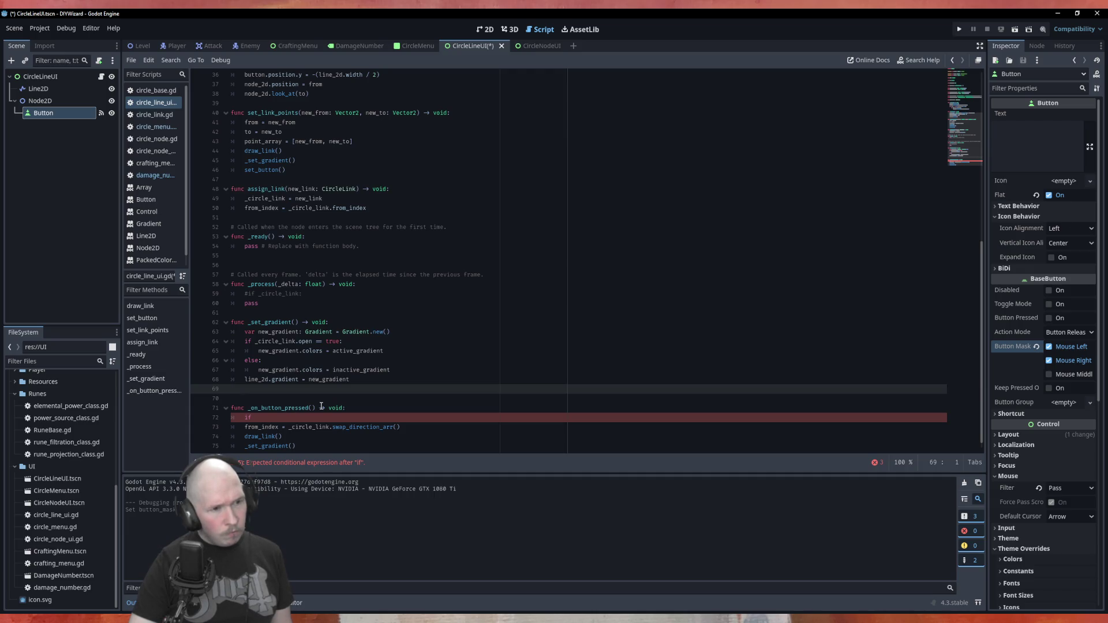
pyautogui.click(298, 417)
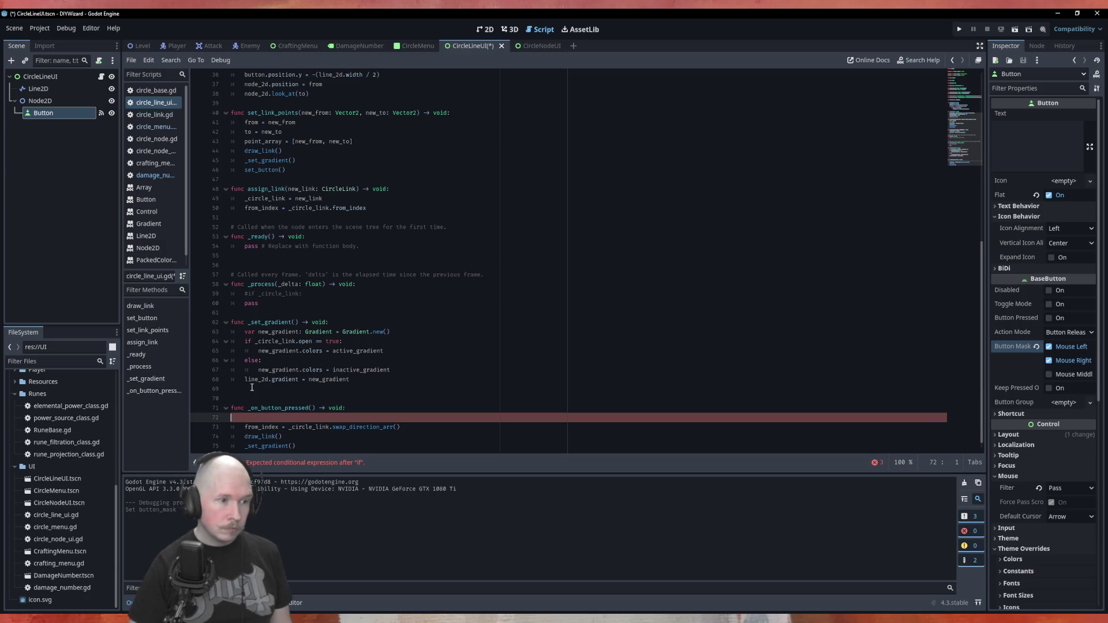
pyautogui.press('BackSpace')
pyautogui.hotkey('ctrl', 's')
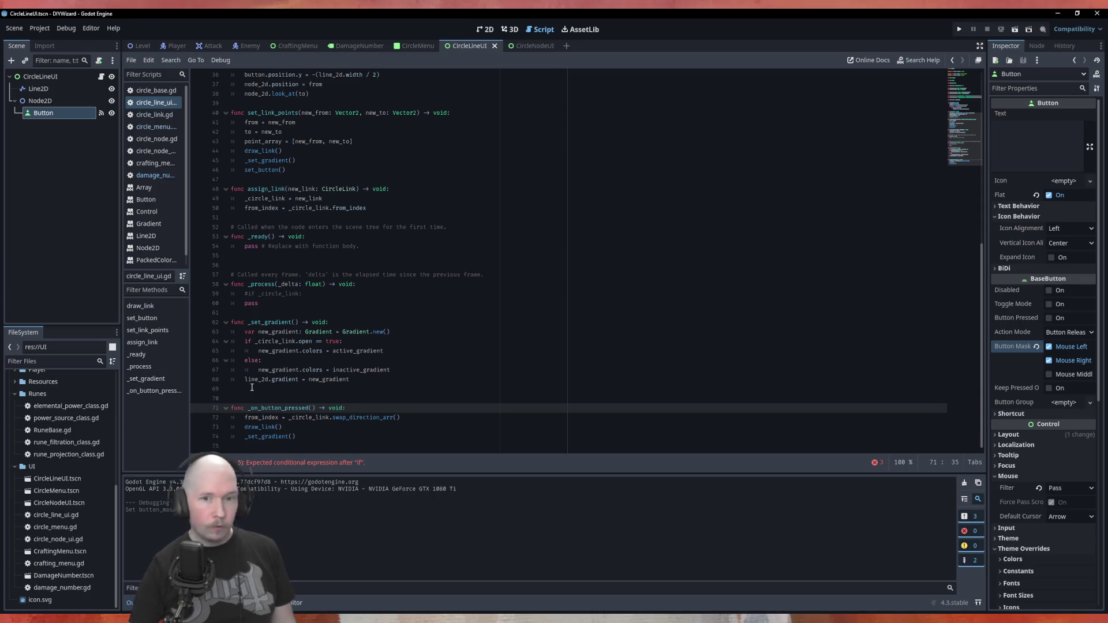
# Untick Mouse Right in the Button Mask, leaving Mouse Left only, and save the scene.
pyautogui.click(1048, 360)
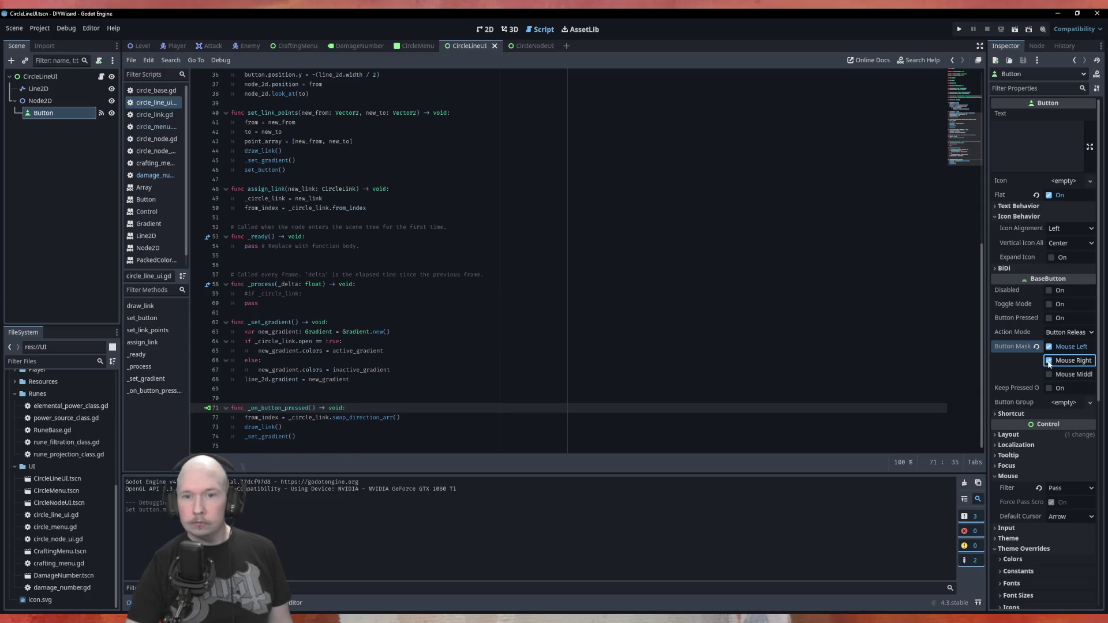
pyautogui.click(822, 370)
pyautogui.hotkey('ctrl', 's')
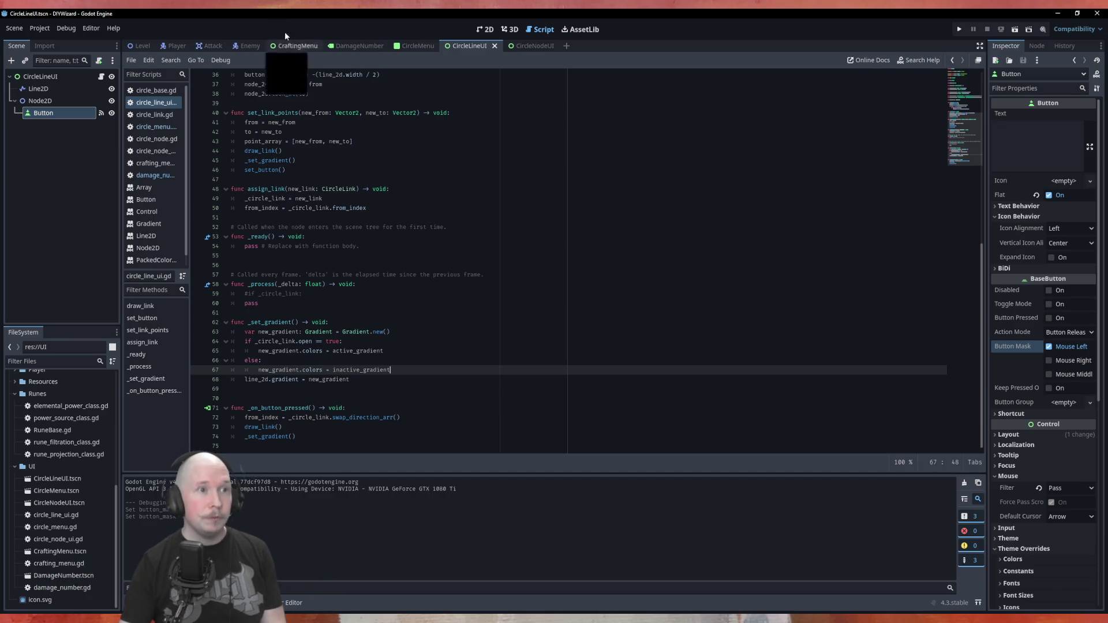
# Run the CircleMenu scene with F6, inspect the linked seven-node ring, then close the game.
pyautogui.click(411, 47)
pyautogui.press('F6')
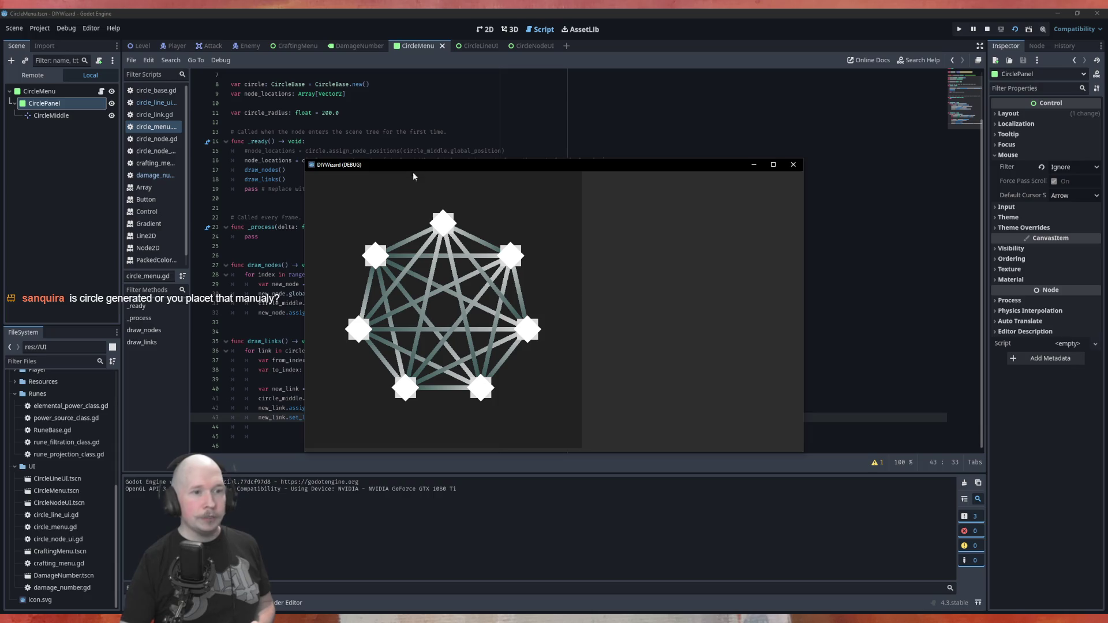
pyautogui.click(793, 164)
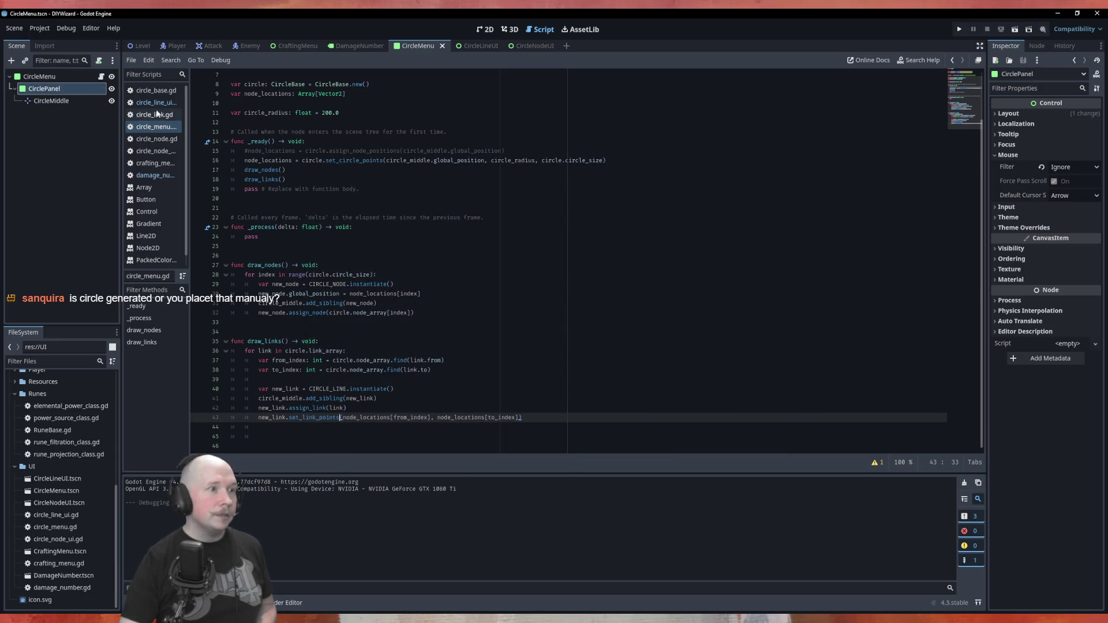
pyautogui.click(165, 91)
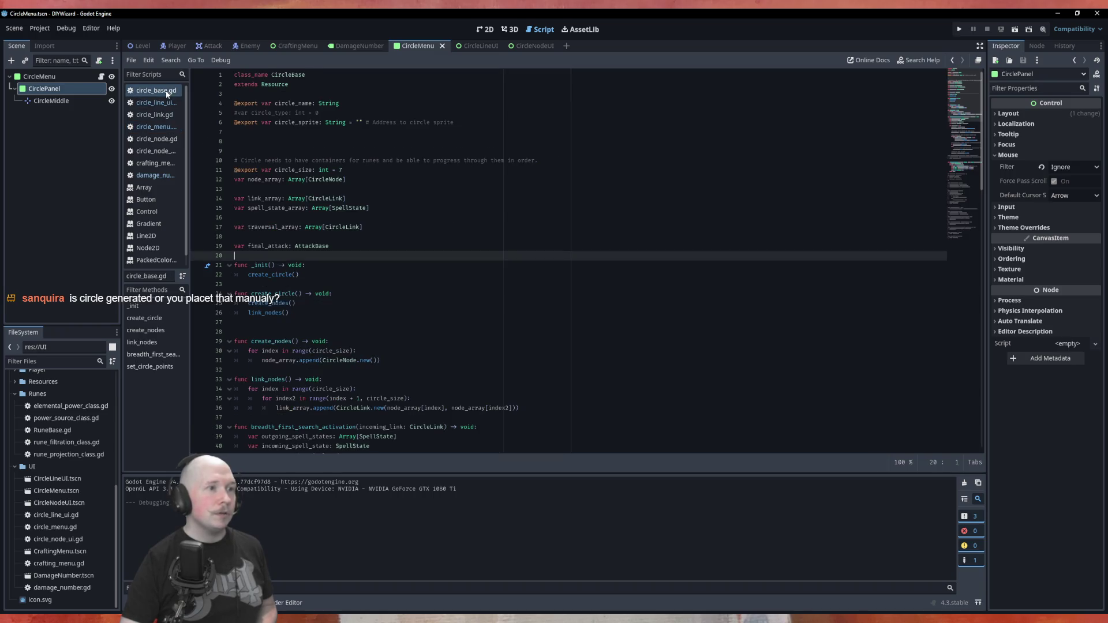
# Change circle_size from 7 to 5, save circle_base.gd, and run the game to view the pentagon.
pyautogui.doubleClick(341, 170)
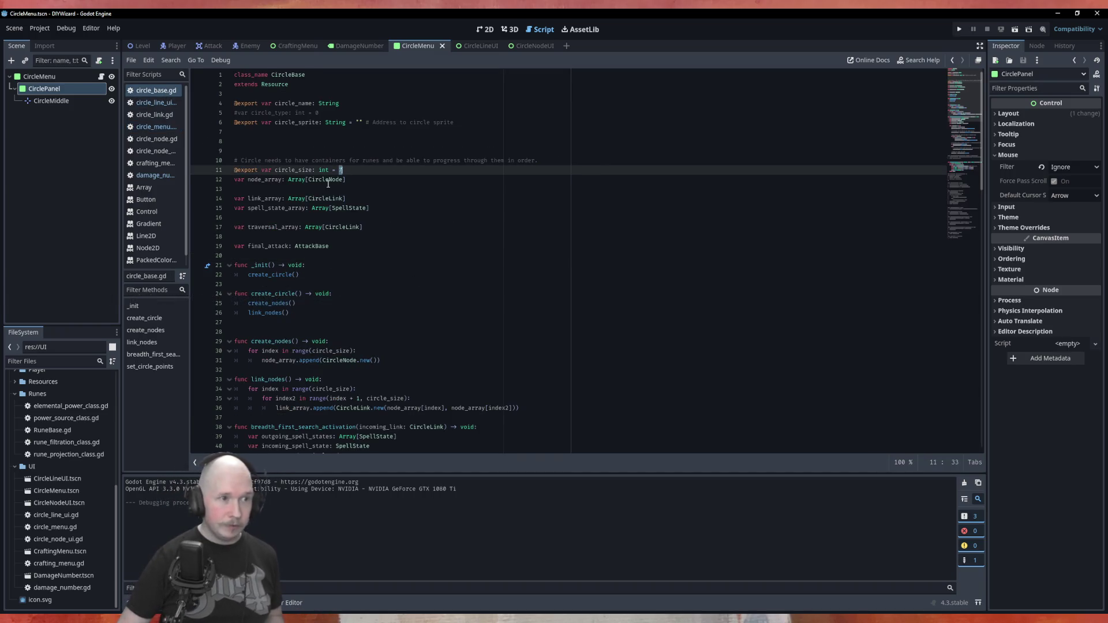
pyautogui.write('5')
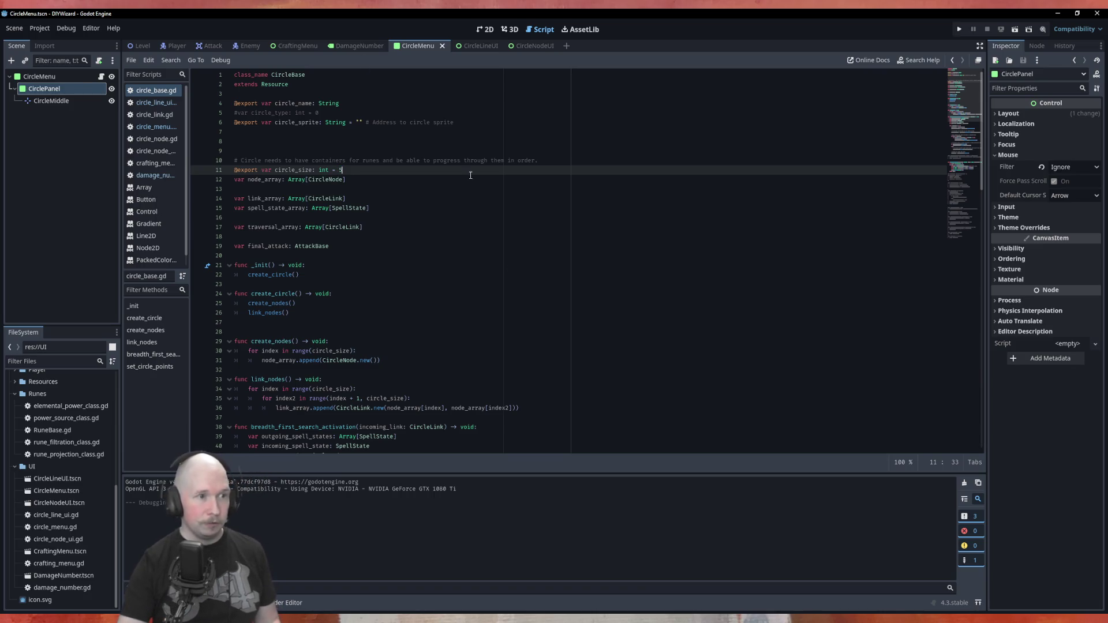
pyautogui.click(453, 251)
pyautogui.hotkey('ctrl', 's')
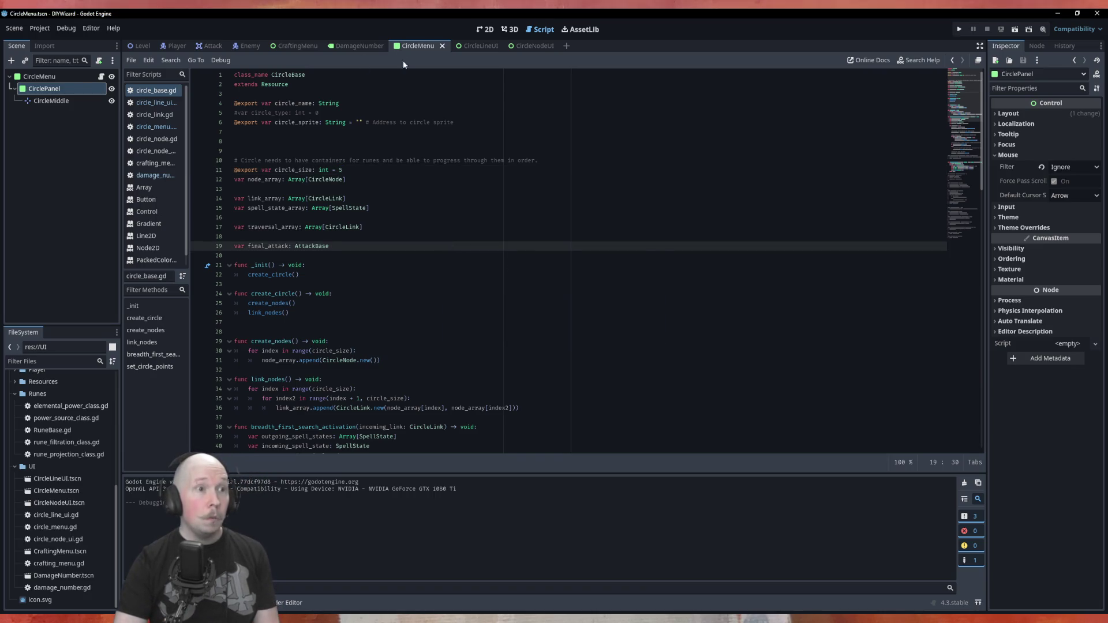
pyautogui.press('F5')
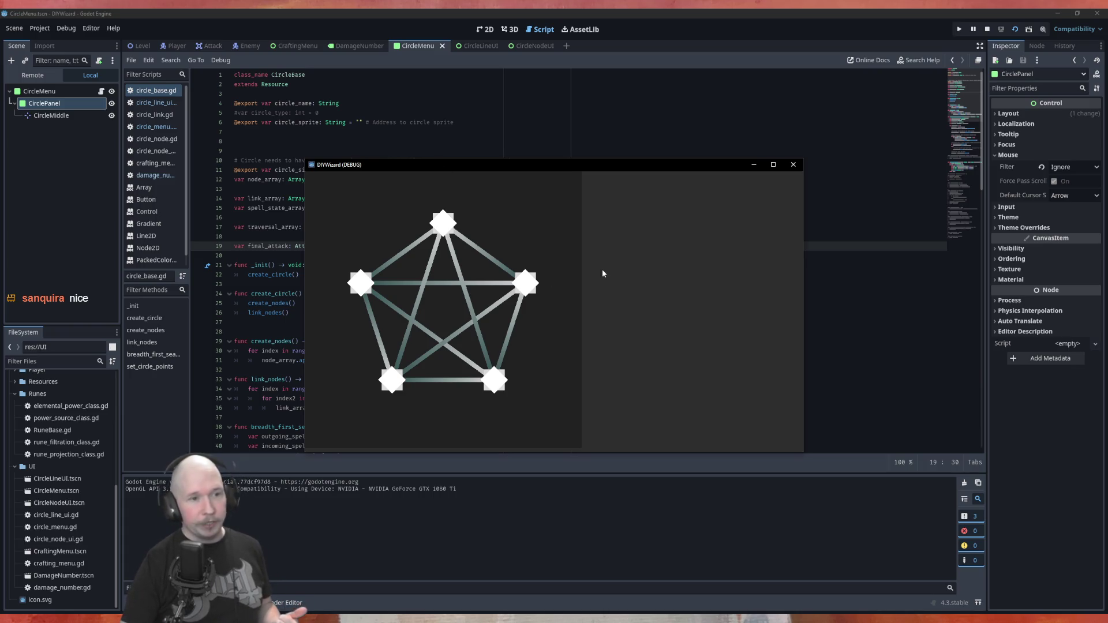
pyautogui.moveTo(402, 167); pyautogui.dragTo(509, 145)
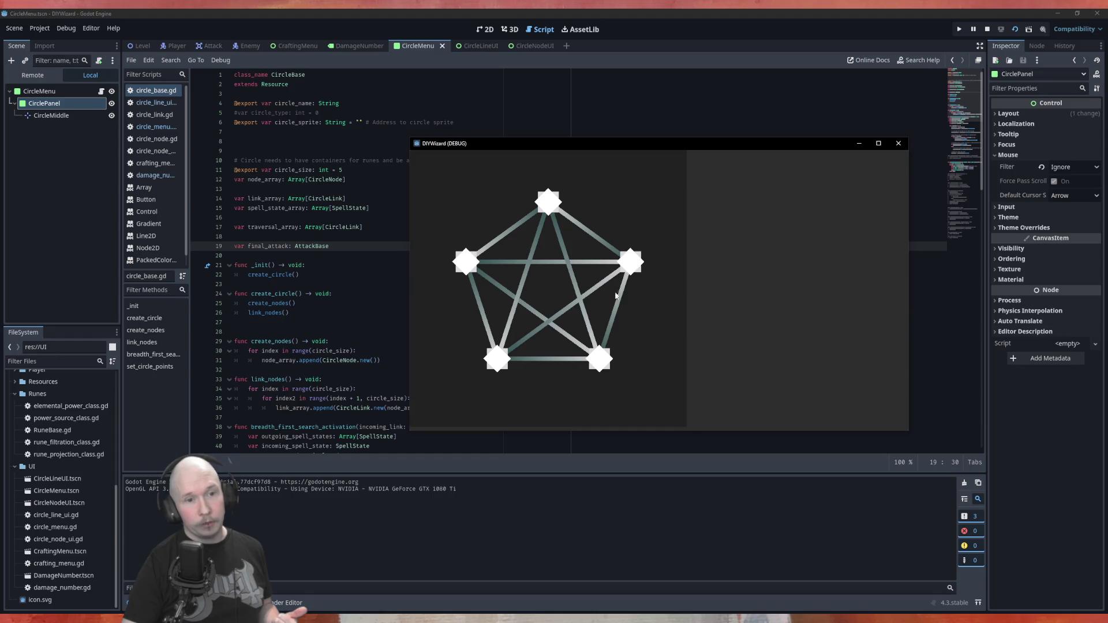
# Close the game, change circle_size from 5 to 2, and run the scene to test it.
pyautogui.click(898, 143)
pyautogui.scroll(-15, 596, 264)
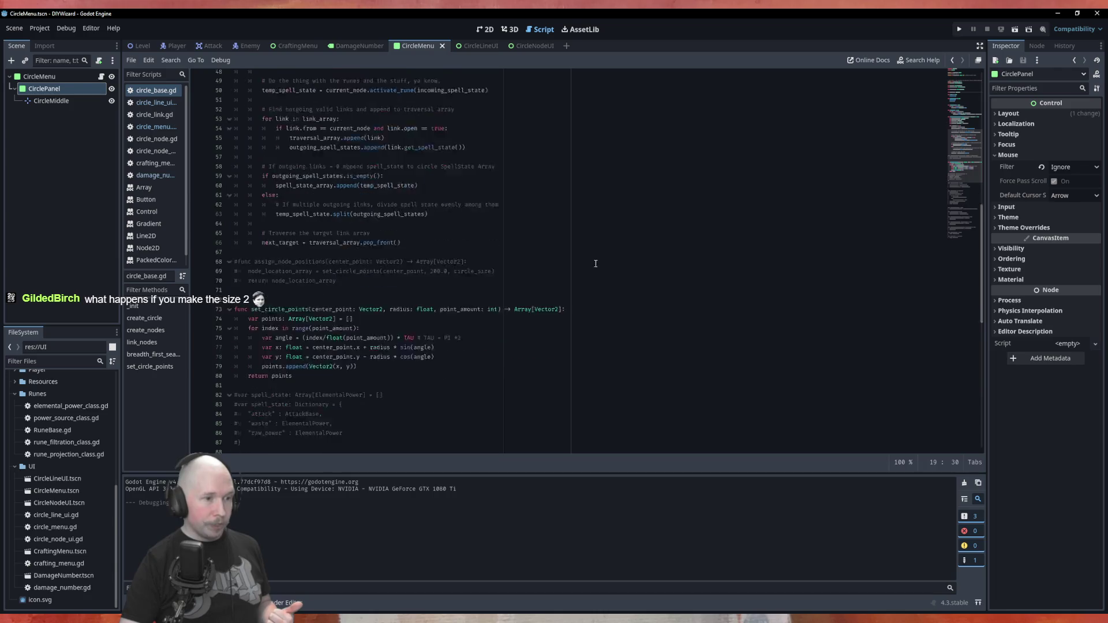
pyautogui.scroll(-1, 249, 275)
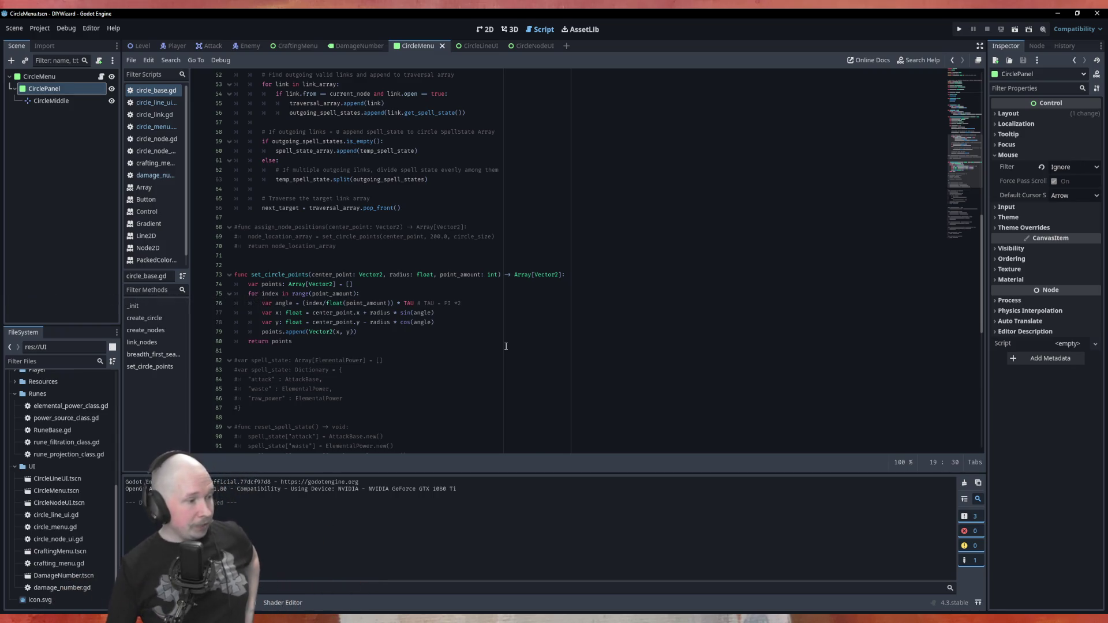
pyautogui.scroll(15, 310, 133)
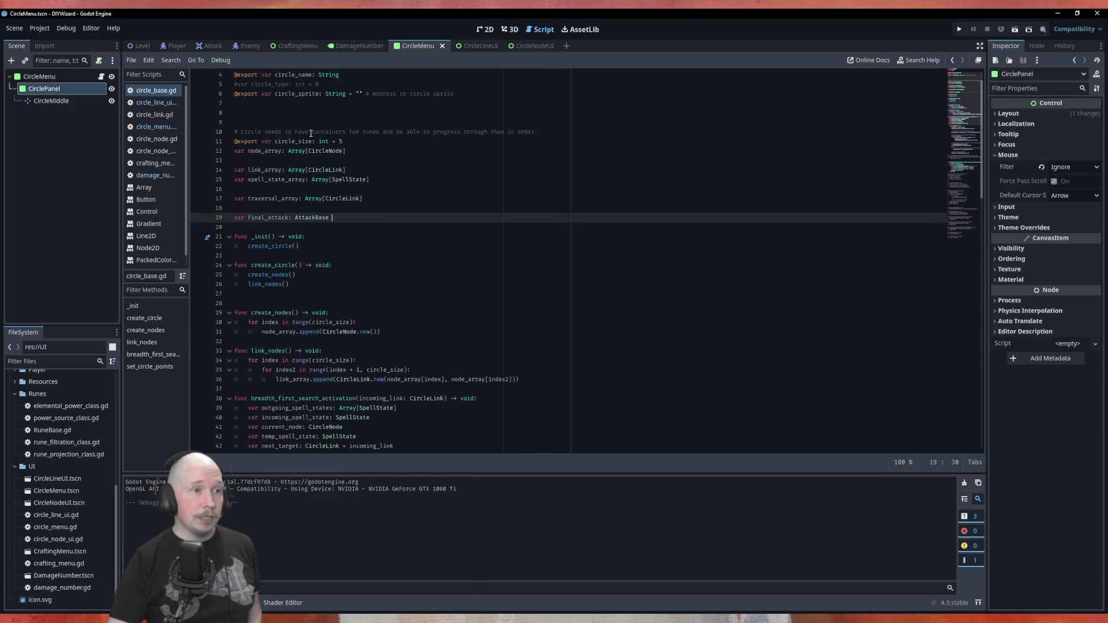
pyautogui.click(341, 142)
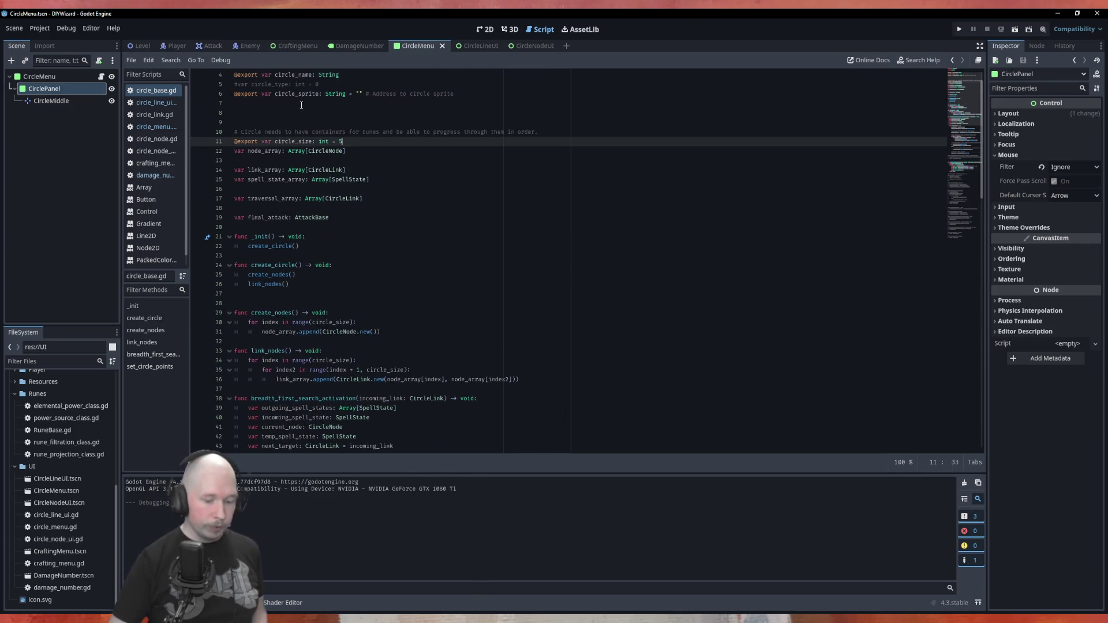
pyautogui.press('BackSpace')
pyautogui.write('2')
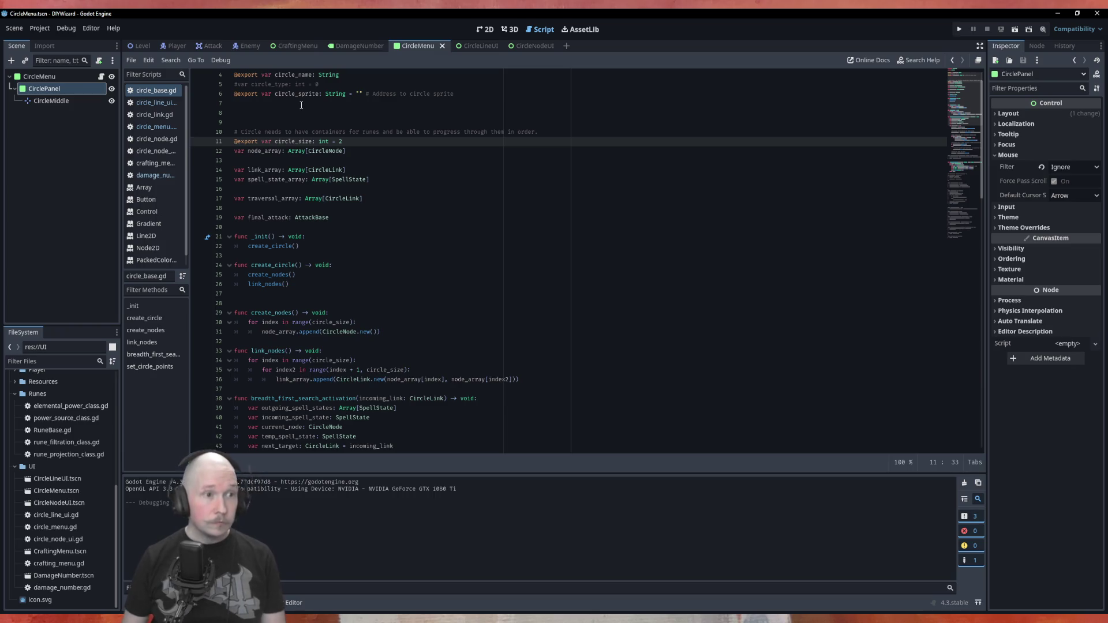
pyautogui.press('F6')
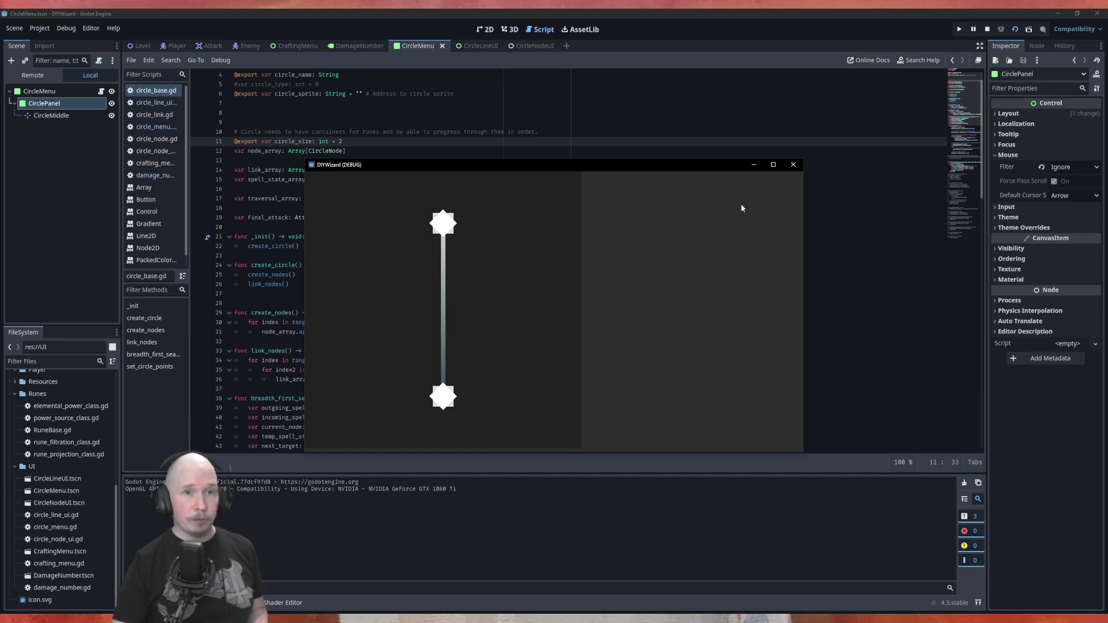
# Test the scene with circle sizes 1 and 0 in turn.
pyautogui.click(792, 165)
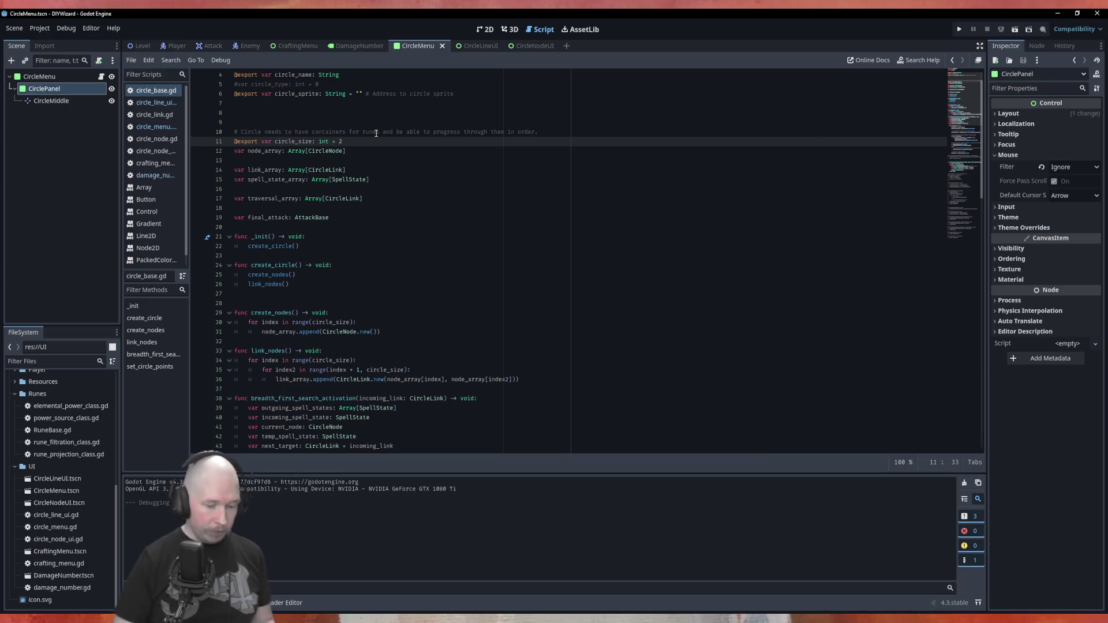
pyautogui.write('3')
pyautogui.write('1')
pyautogui.press('Return')
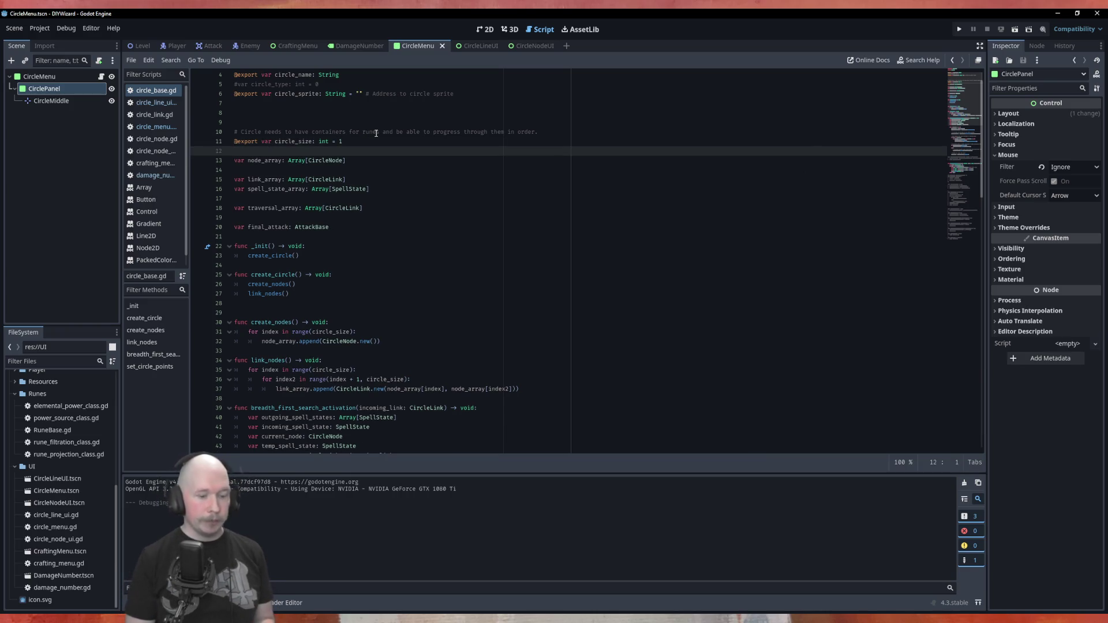
pyautogui.press('F6')
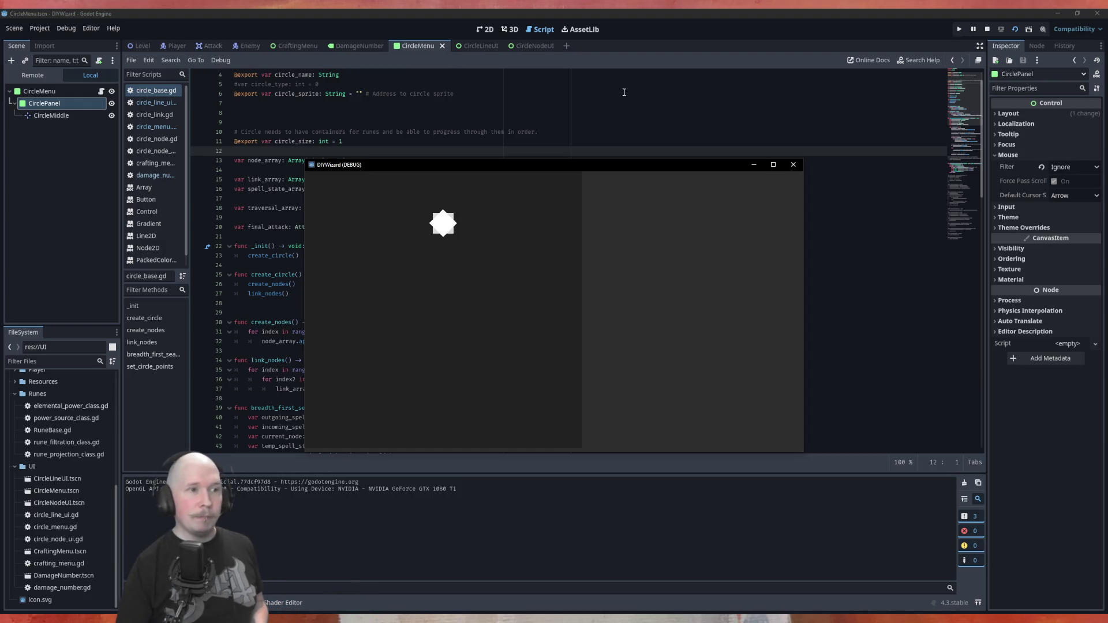
pyautogui.click(794, 167)
pyautogui.click(434, 140)
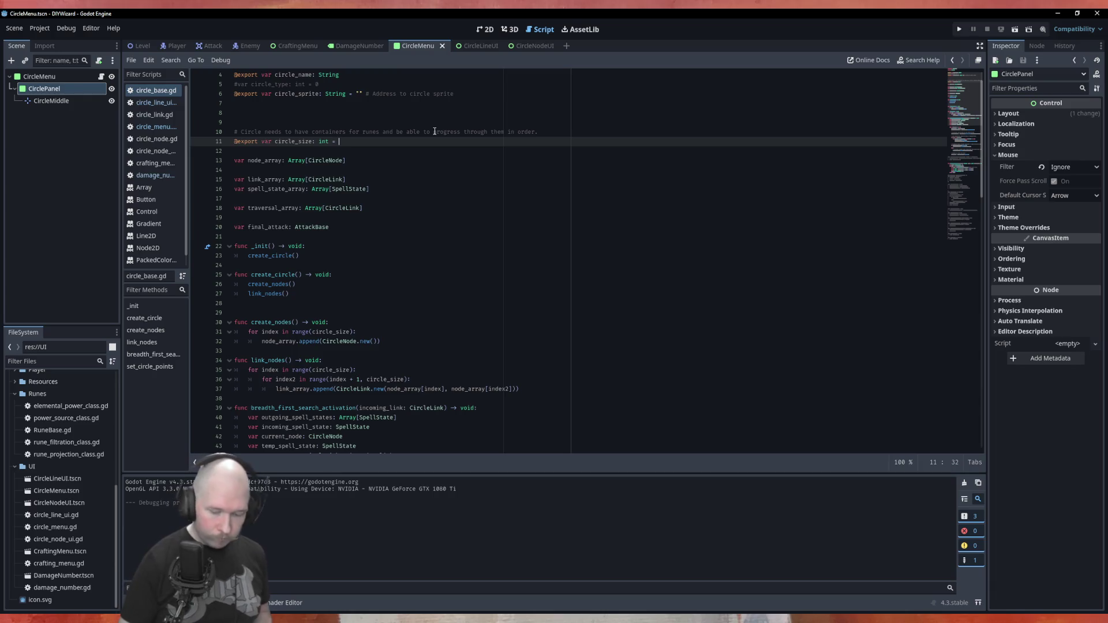
pyautogui.write('0')
pyautogui.press('F5')
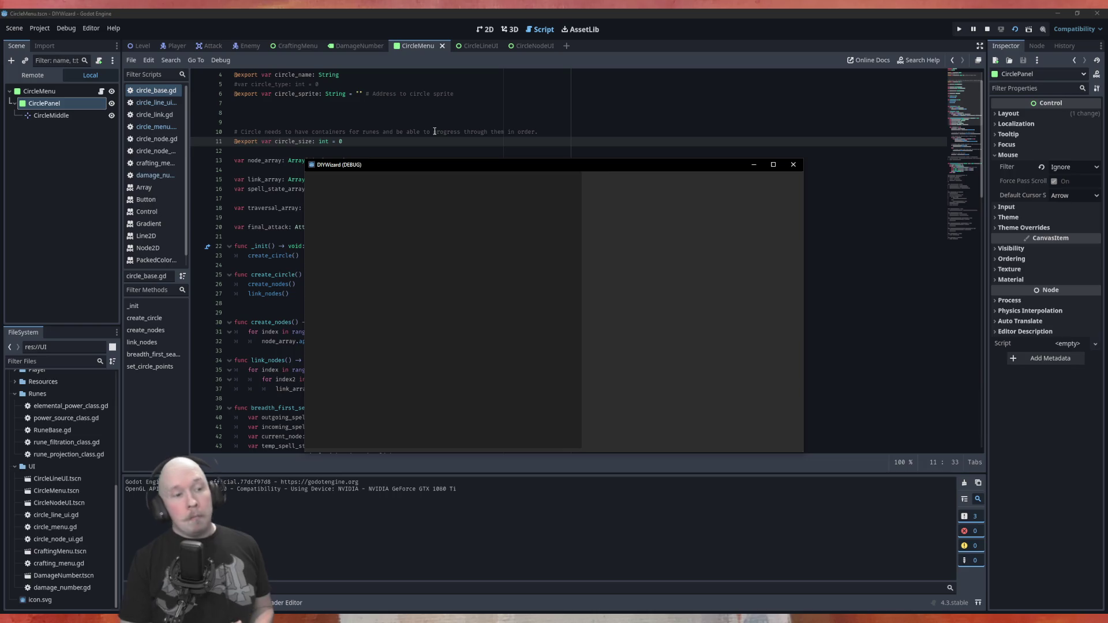
# Test circle_size -5, then set it to 6 and run the scene again.
pyautogui.click(792, 165)
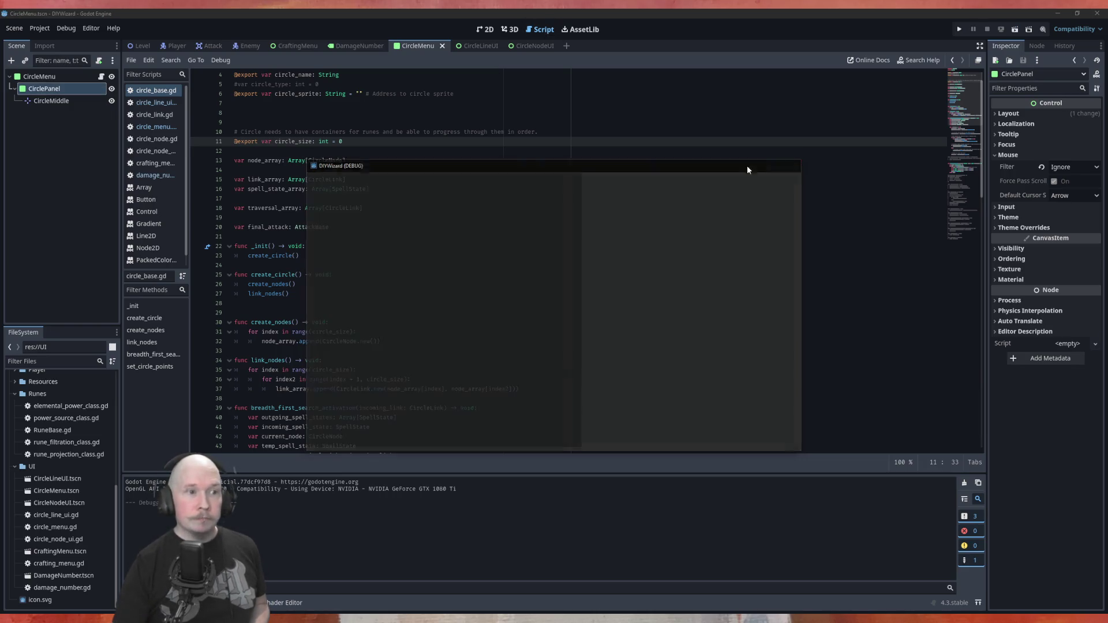
pyautogui.press('BackSpace')
pyautogui.write('-5')
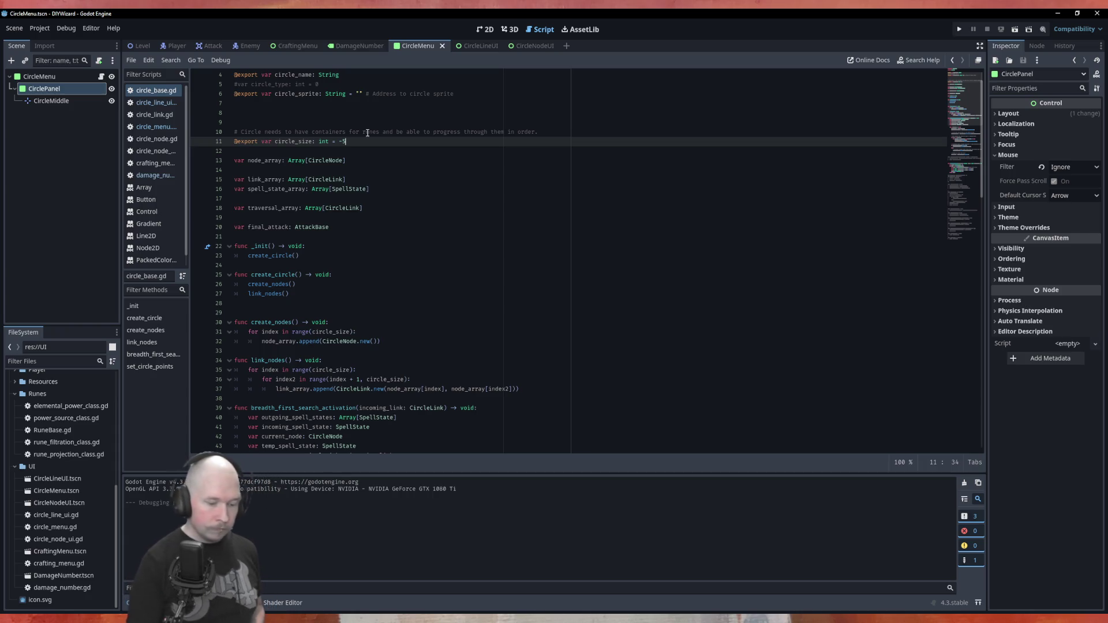
pyautogui.press('F6')
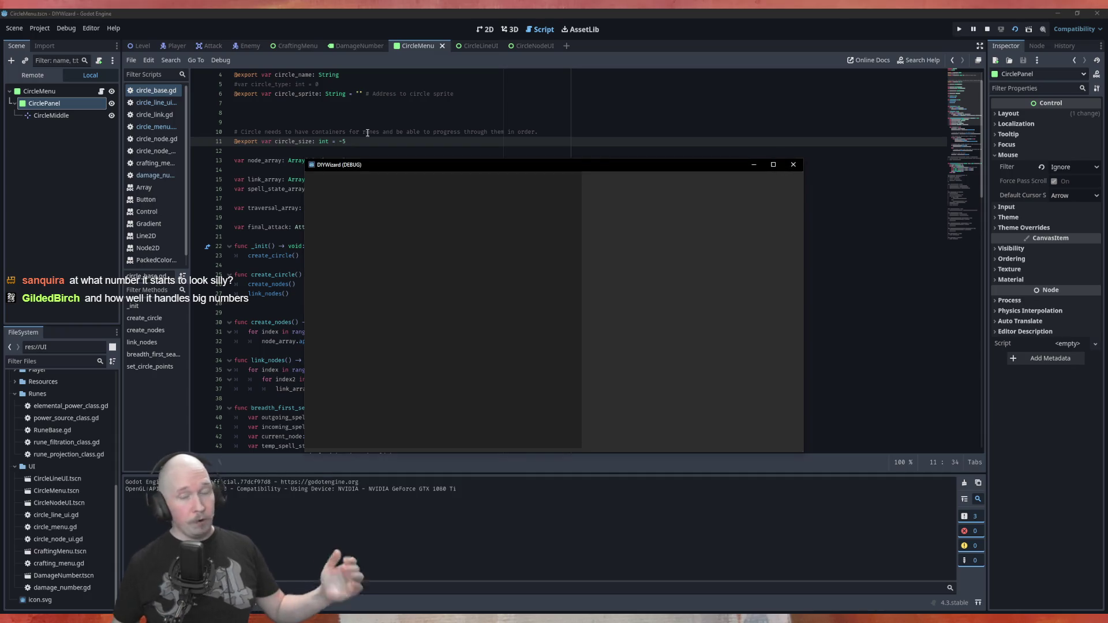
pyautogui.click(794, 164)
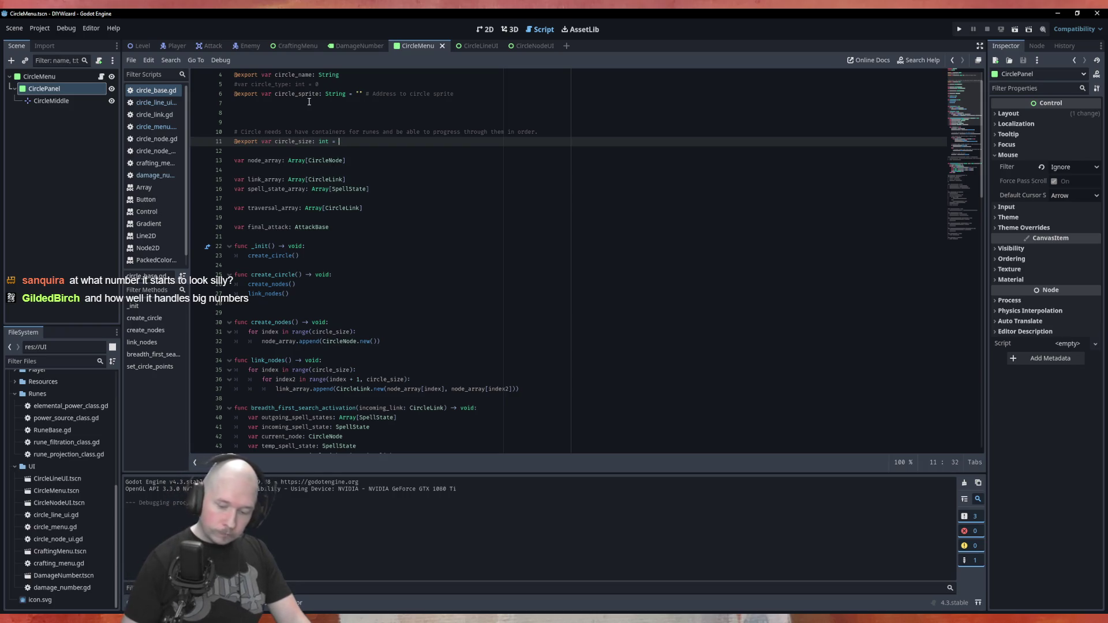
pyautogui.write('6')
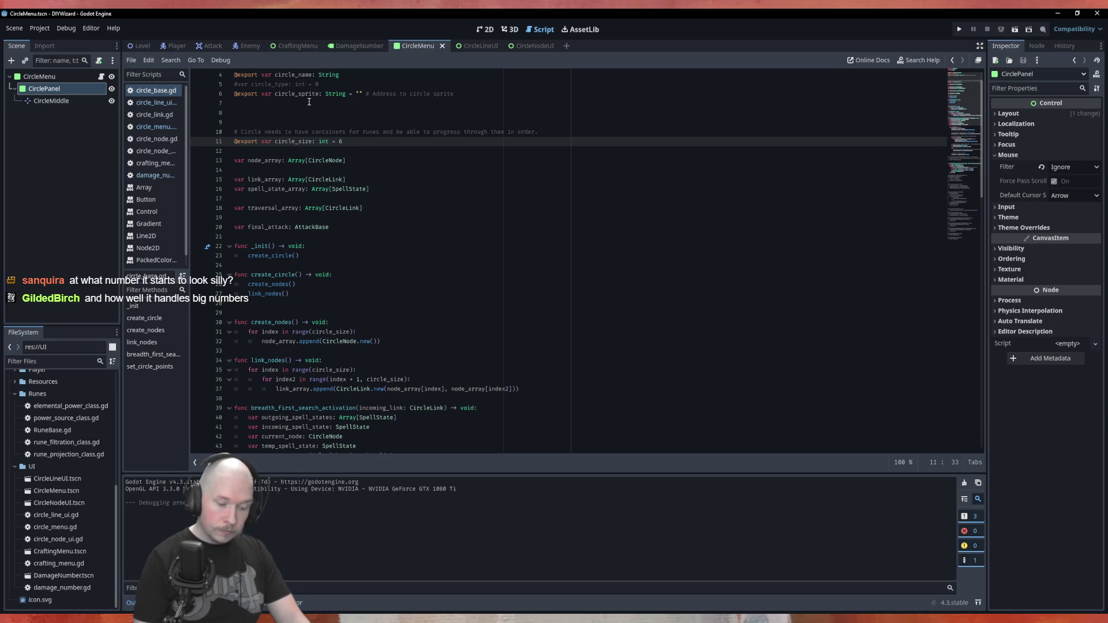
pyautogui.press('F5')
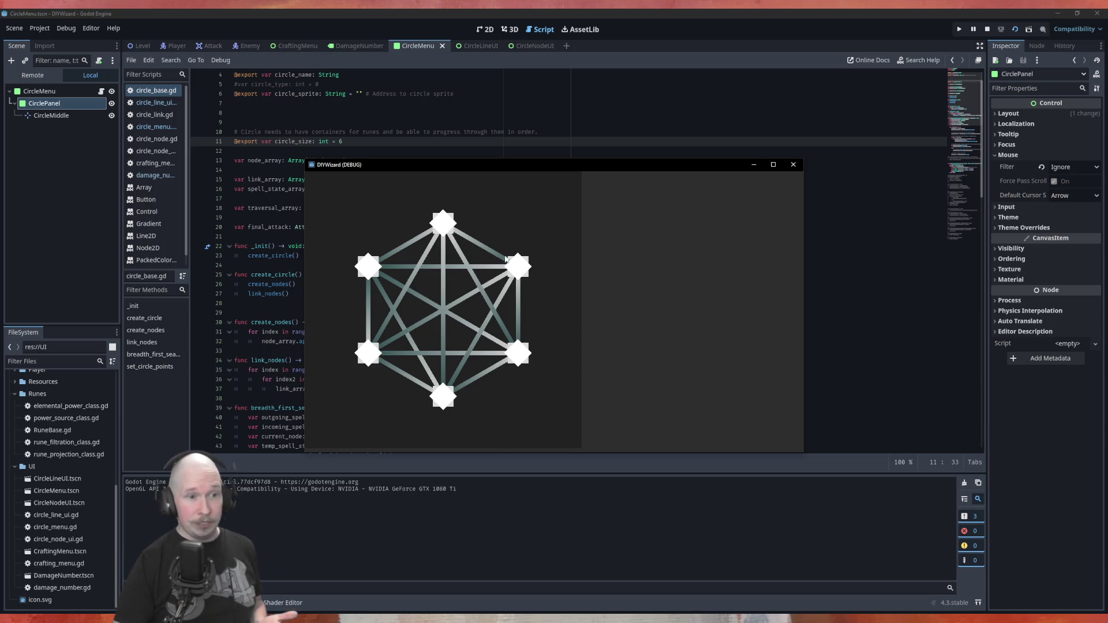
# Try circle_size values 8 and 9, running the scene for size 9.
pyautogui.click(792, 165)
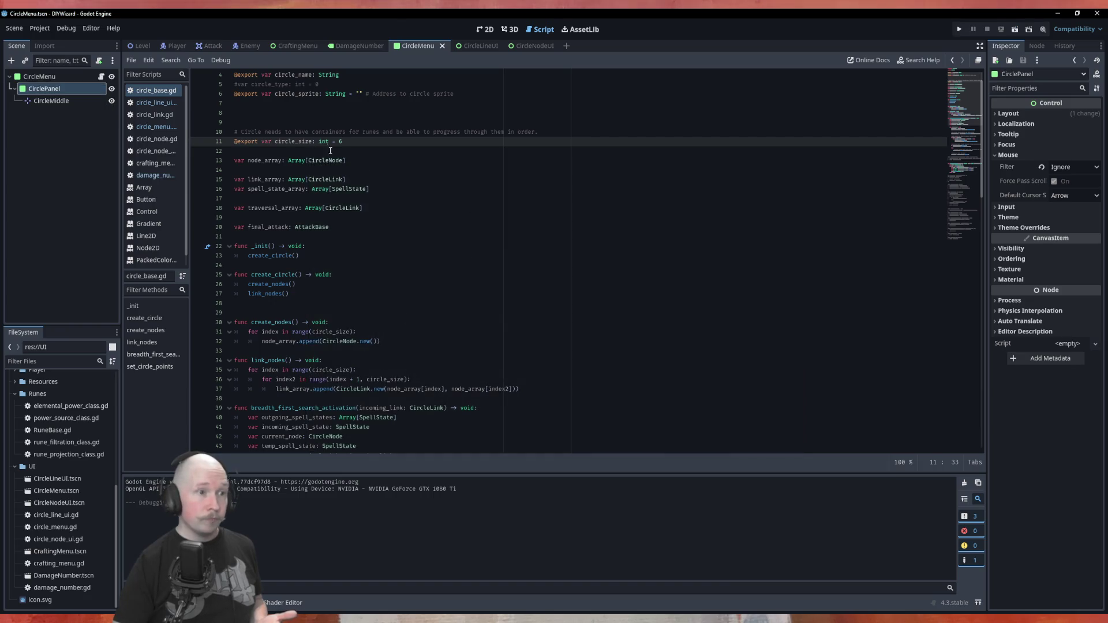
pyautogui.write('8')
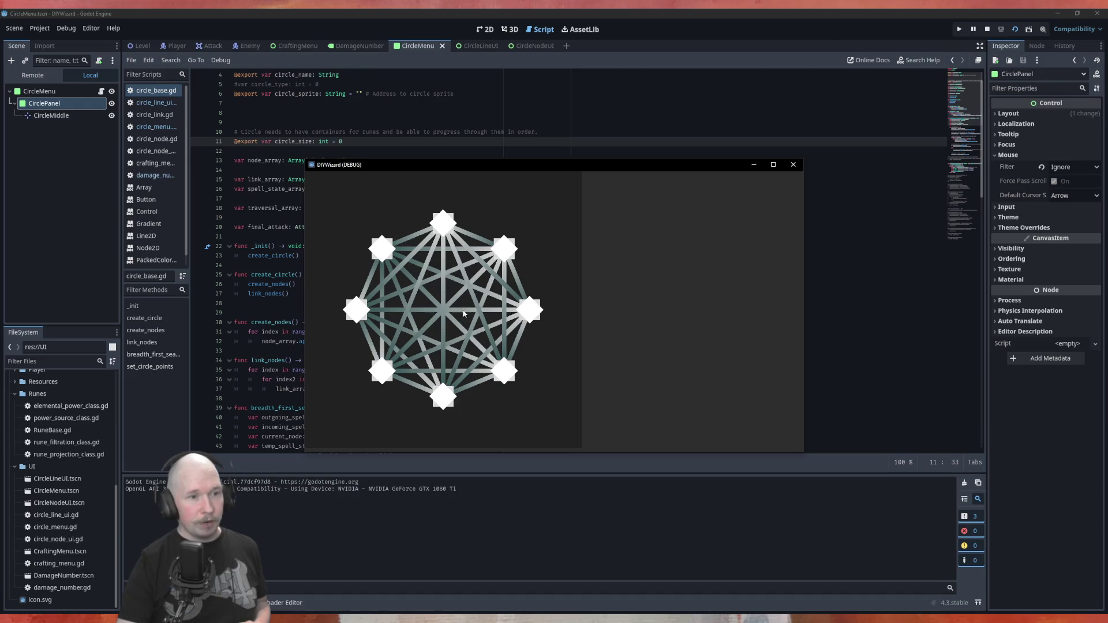
pyautogui.click(792, 164)
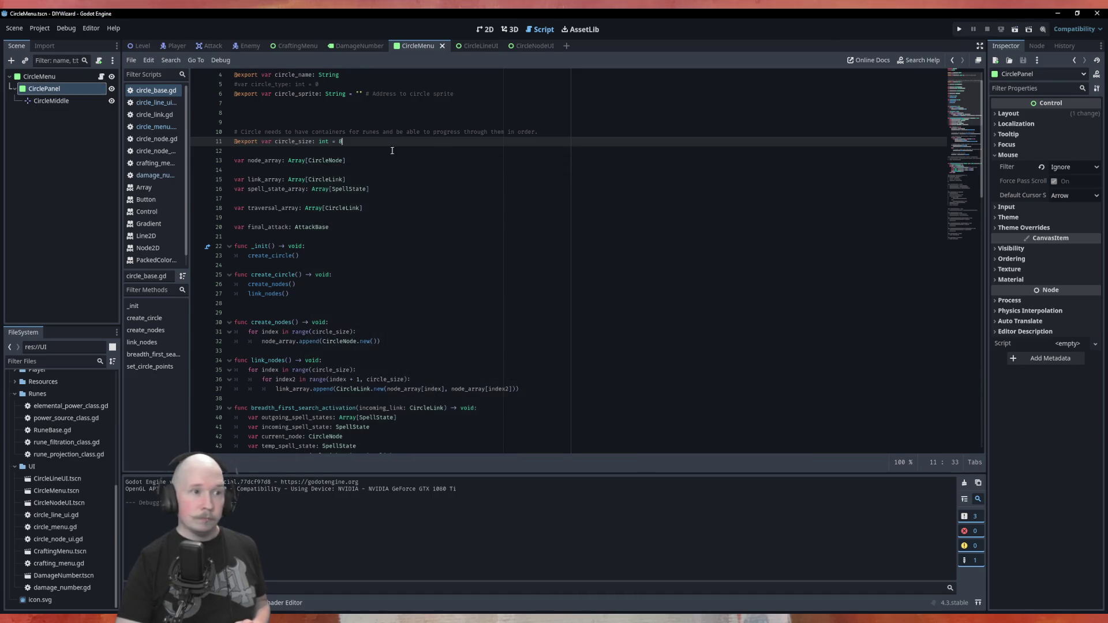
pyautogui.press('BackSpace')
pyautogui.write('9')
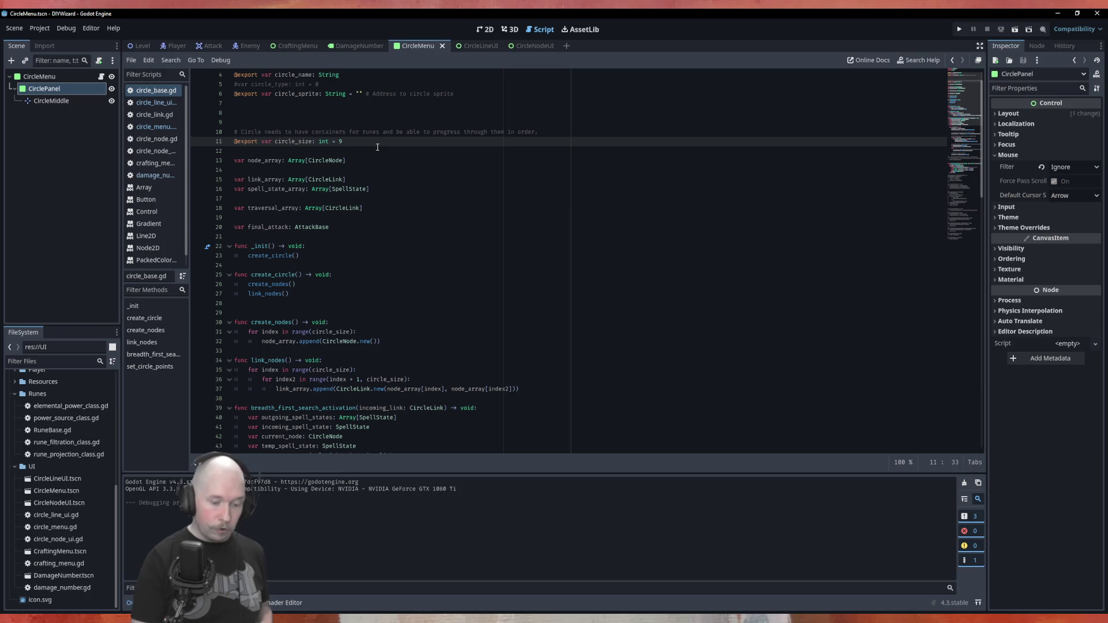
pyautogui.press('F5')
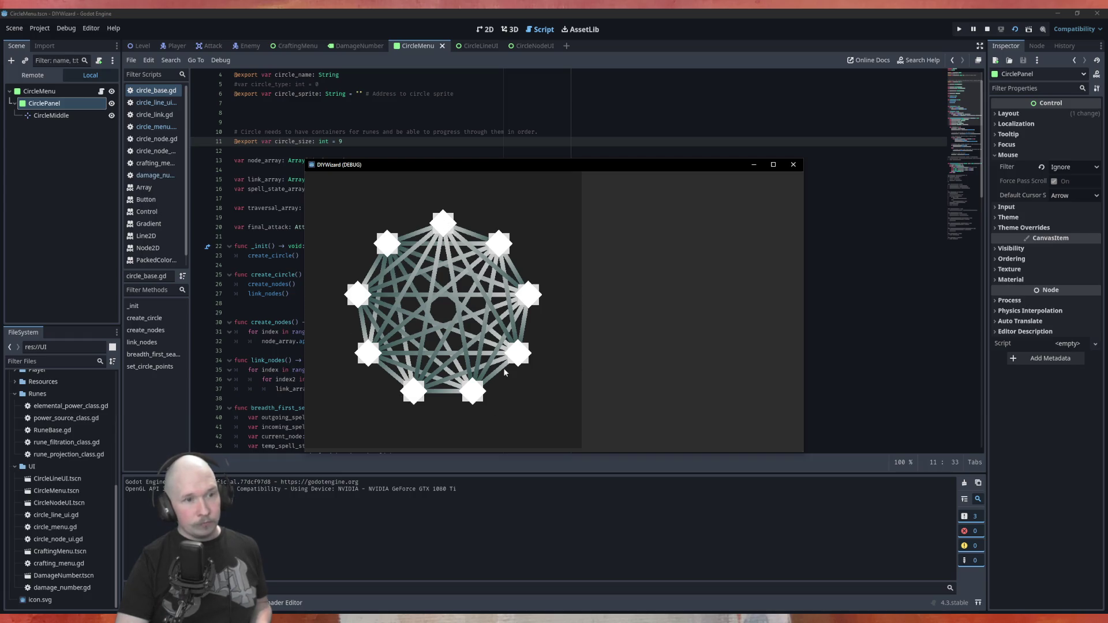
# Test circle_size 10, then change it to 13 and run the project.
pyautogui.click(793, 165)
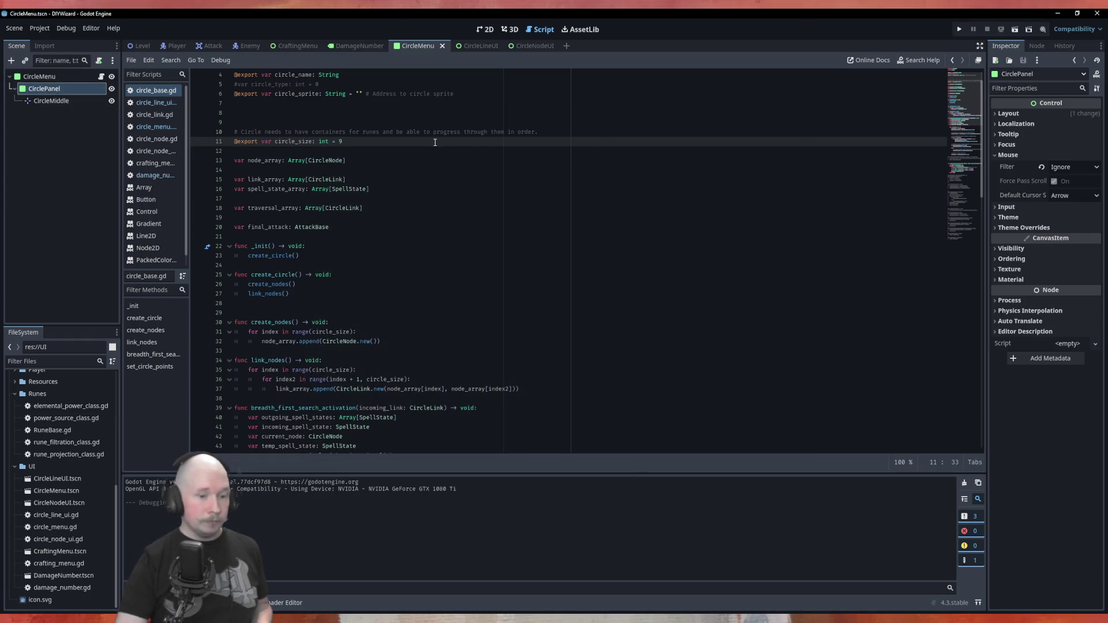
pyautogui.press('BackSpace')
pyautogui.write('10')
pyautogui.press('F5')
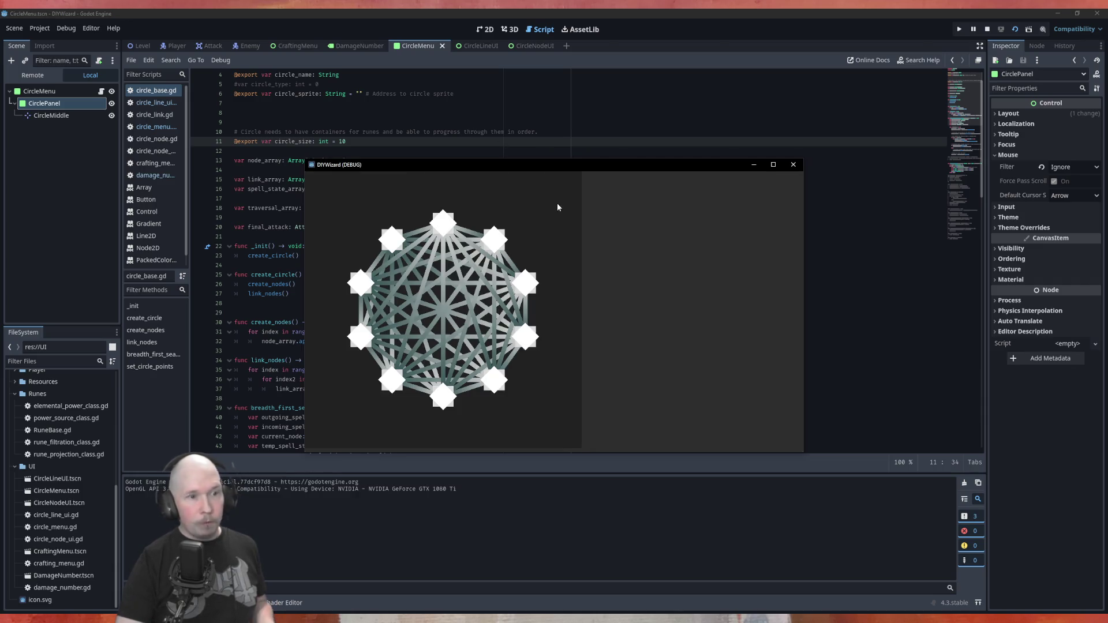
pyautogui.click(793, 164)
pyautogui.press('BackSpace')
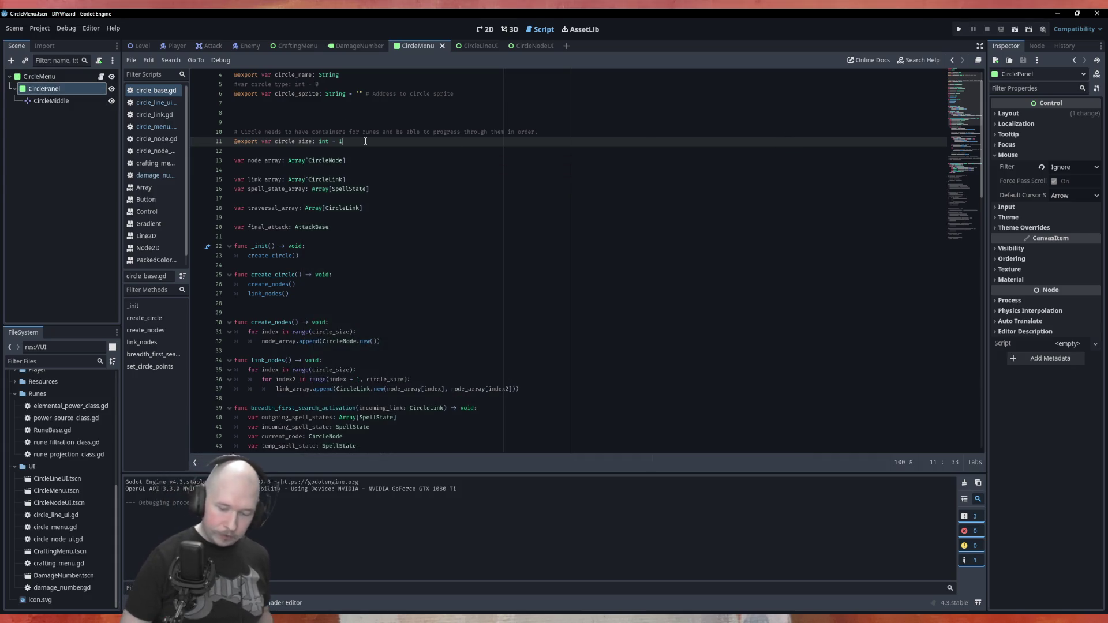
pyautogui.write('3')
pyautogui.press('F5')
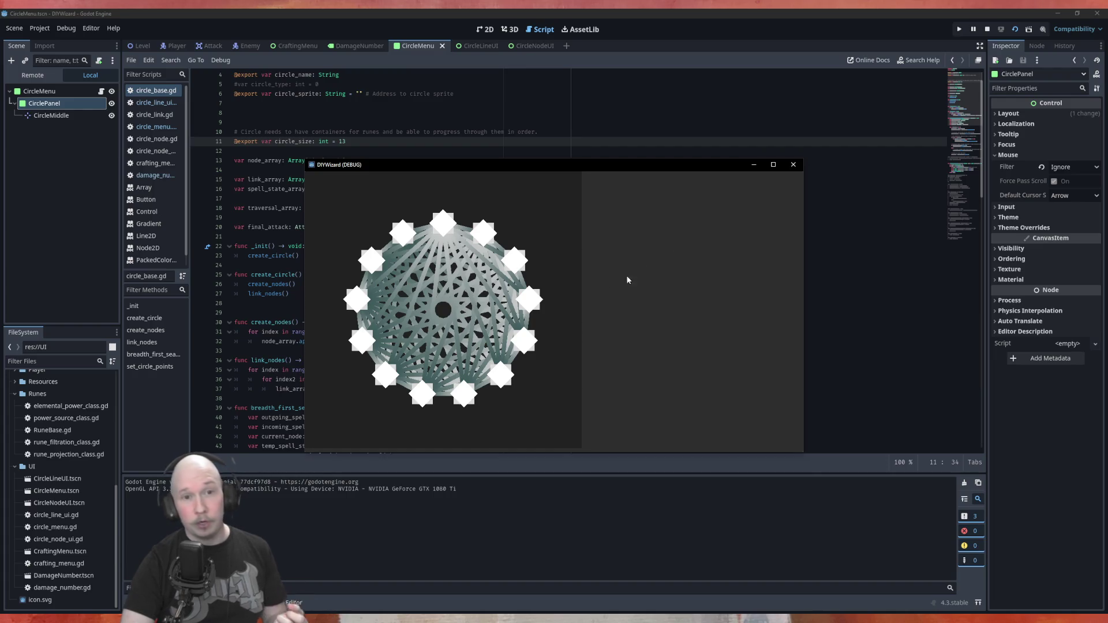
# Close the thirteen-node game window to return to circle_base.gd.
pyautogui.click(793, 164)
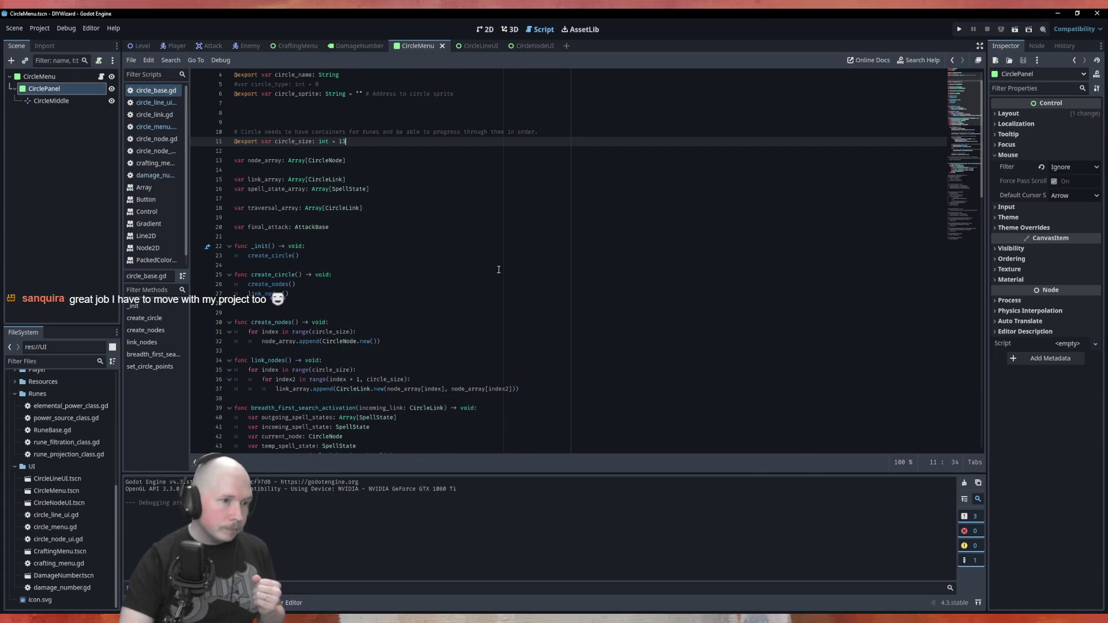
# Replace circle_size 13 with 6 on line 11 and save circle_base.gd.
pyautogui.scroll(2, 342, 171)
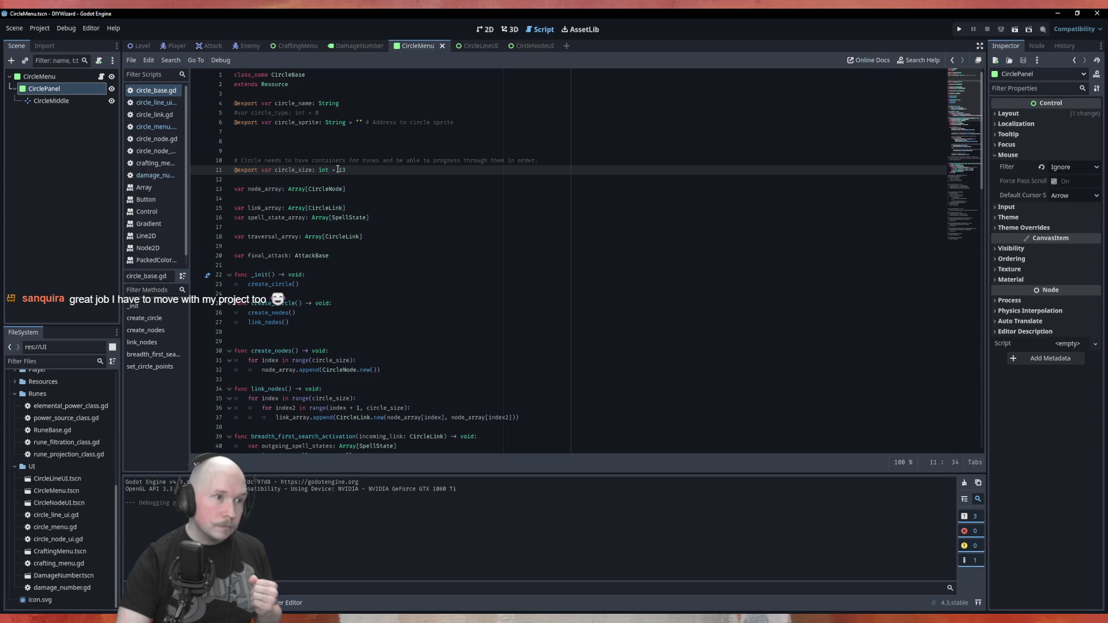
pyautogui.doubleClick(344, 171)
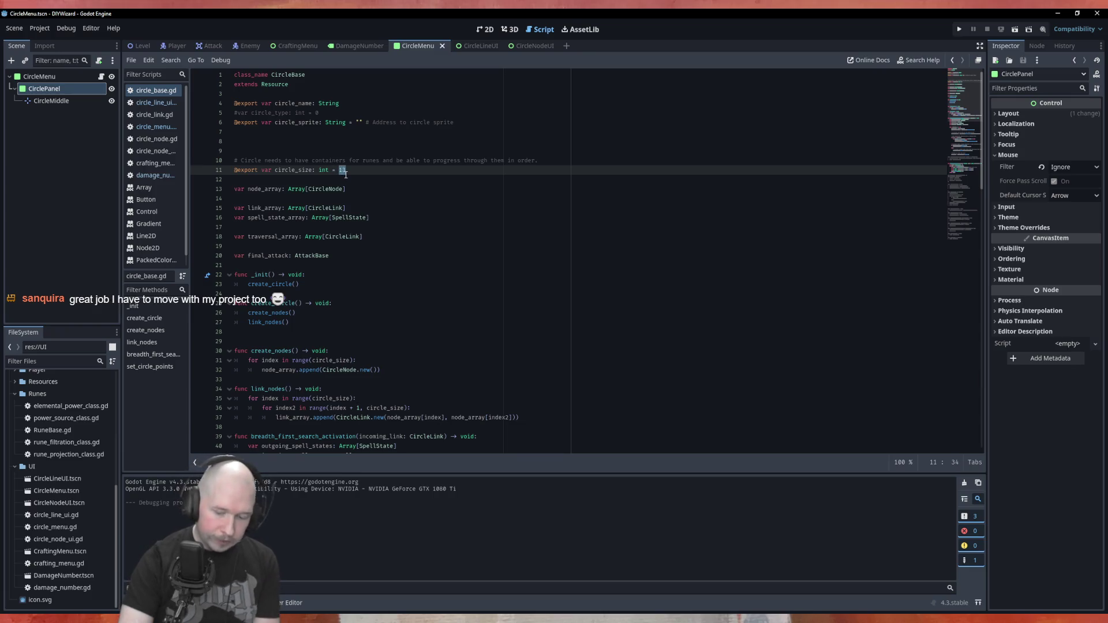
pyautogui.write('6')
pyautogui.click(388, 206)
pyautogui.hotkey('ctrl', 's')
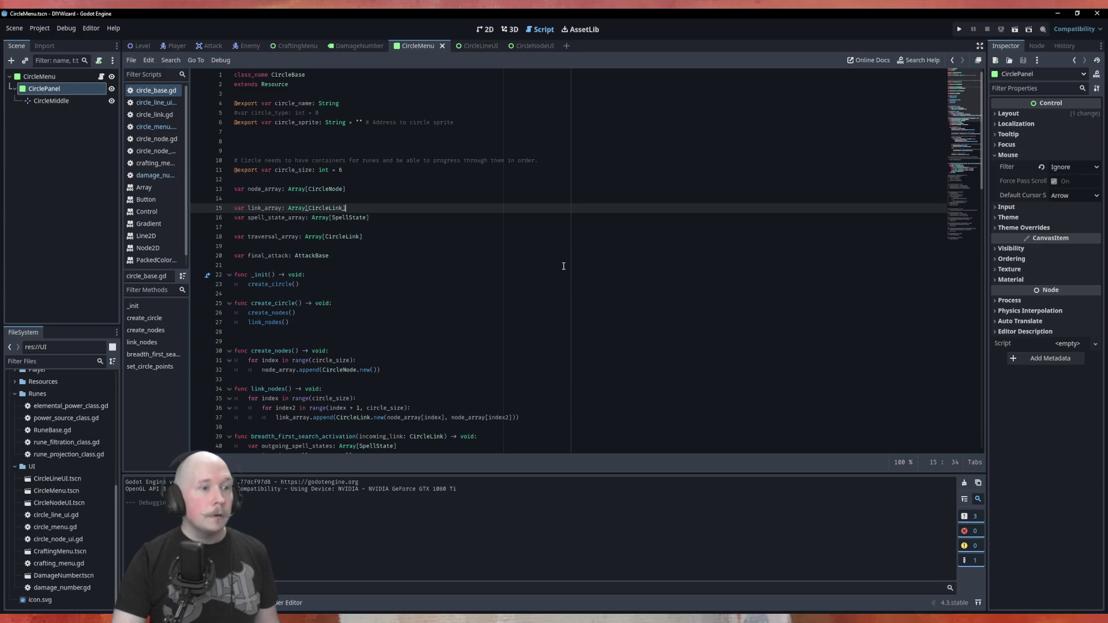
pyautogui.click(446, 249)
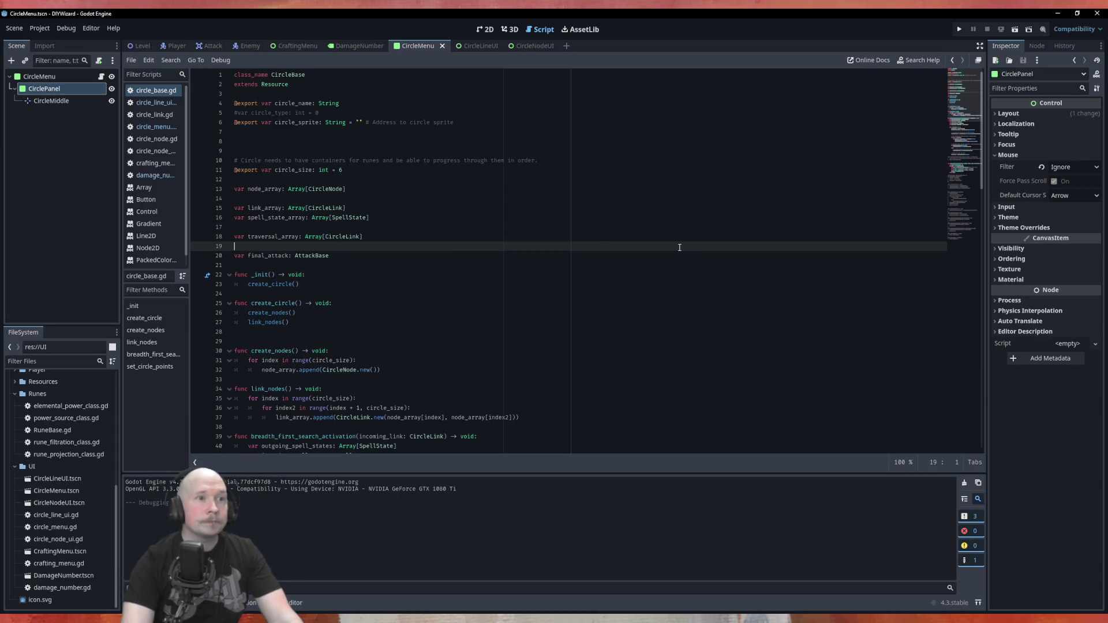
# Save all scenes, glance at the Level scene, then return to CircleMenu's circle_menu.gd script.
pyautogui.click(14, 28)
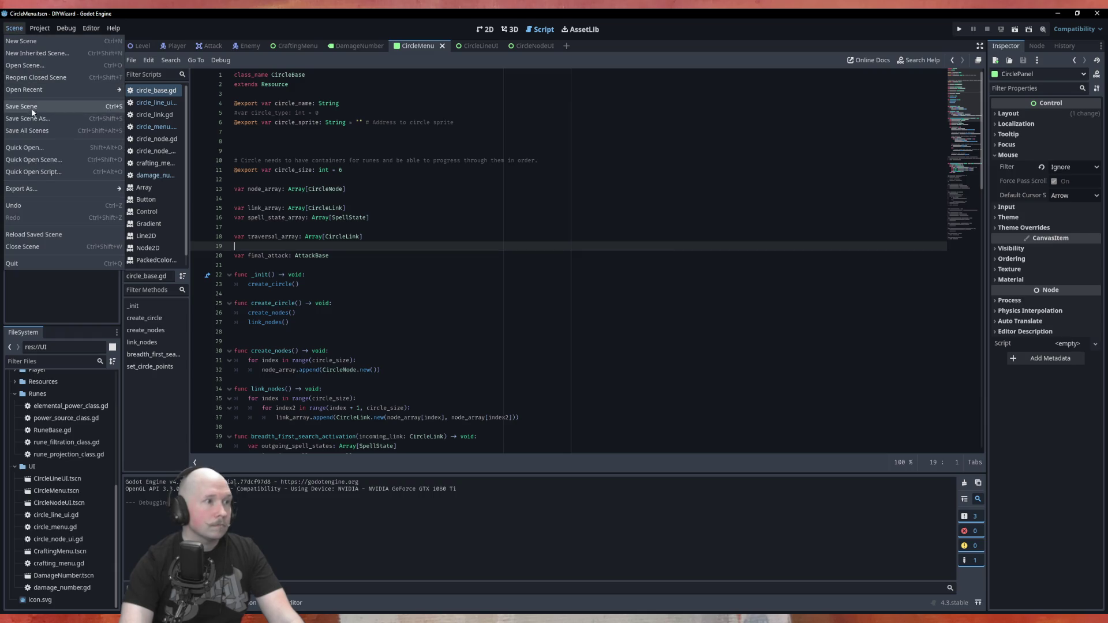
pyautogui.click(35, 130)
pyautogui.click(142, 45)
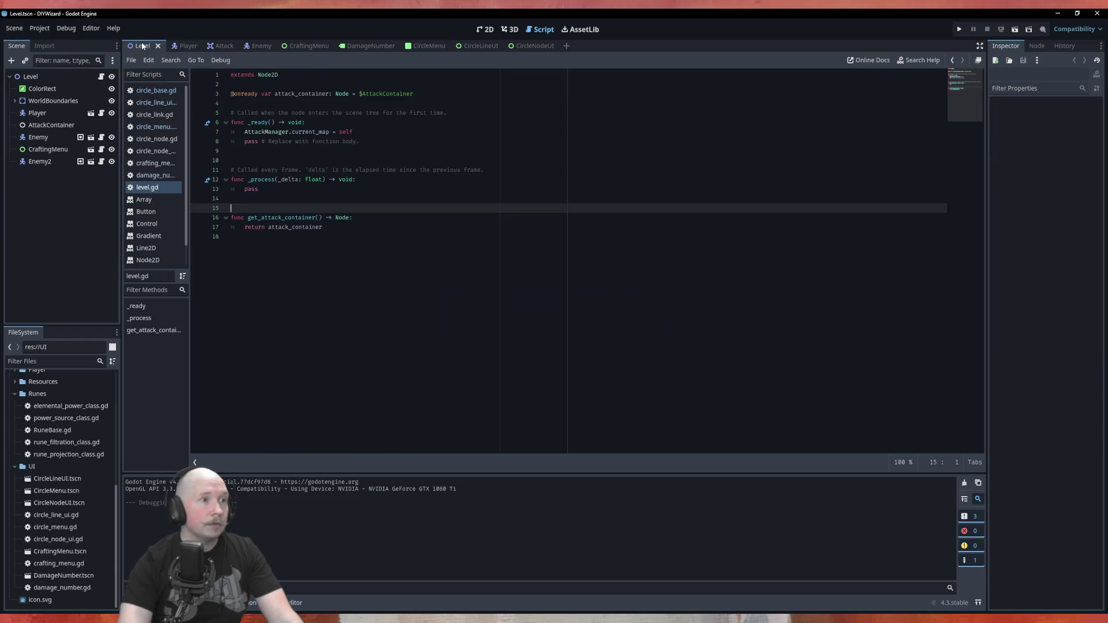
pyautogui.click(131, 60)
pyautogui.click(154, 164)
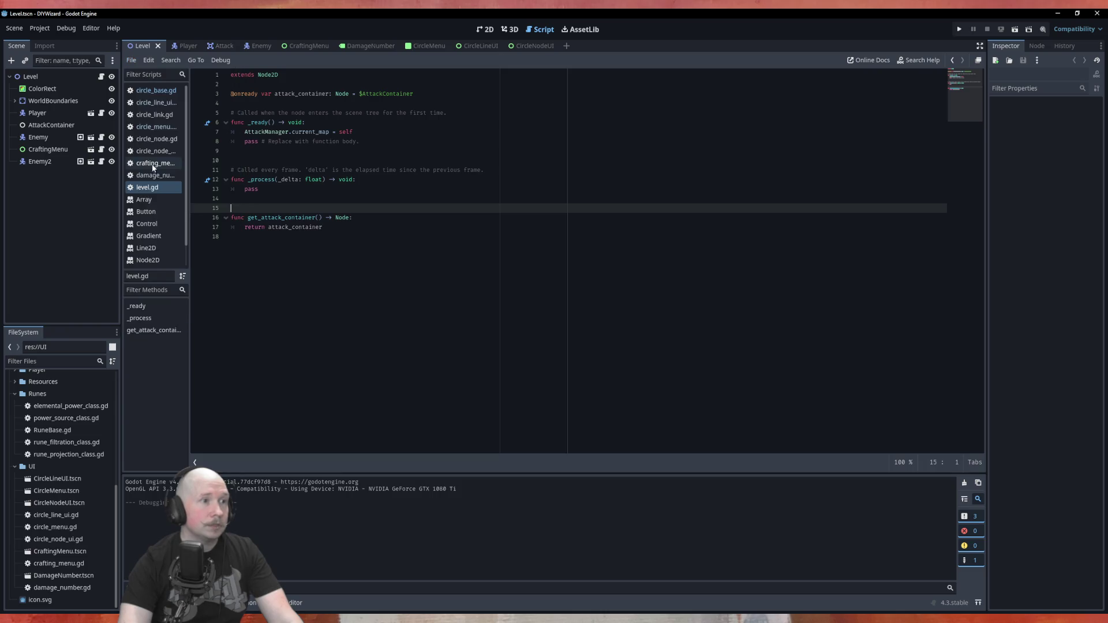
pyautogui.click(427, 47)
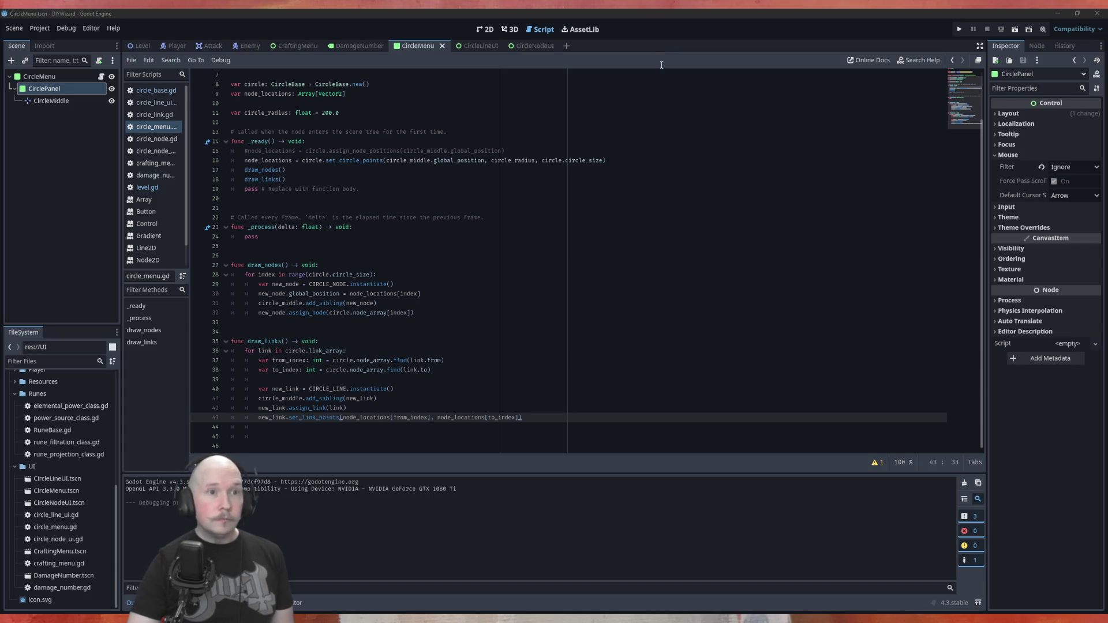
pyautogui.click(671, 39)
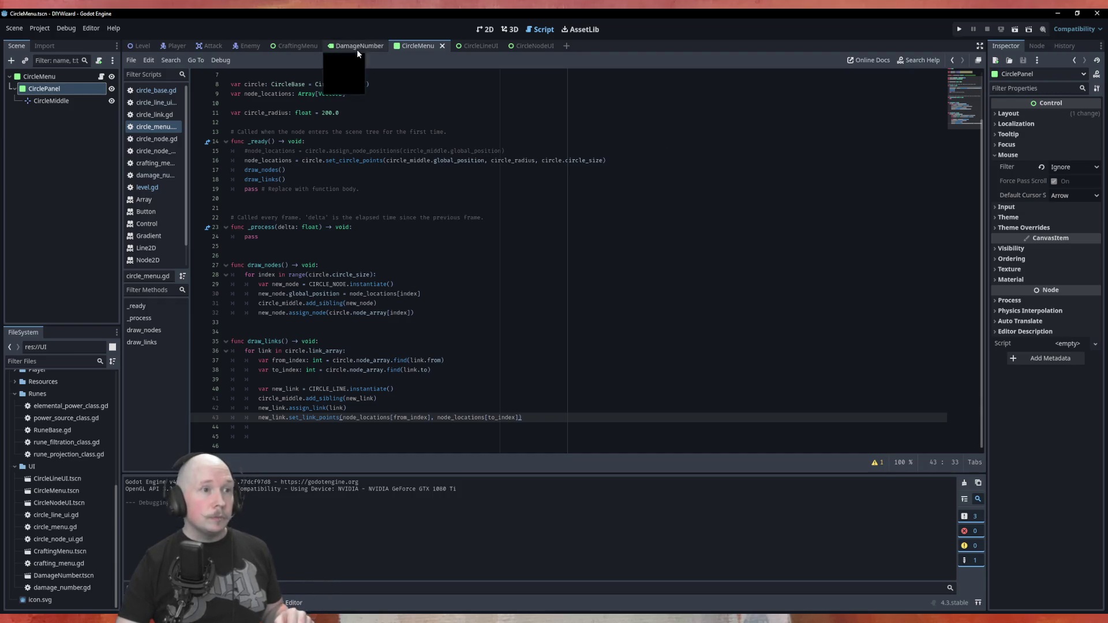
# Open circle_base.gd, set circle_size to 9, and run the nine-node test.
pyautogui.click(163, 94)
pyautogui.click(341, 169)
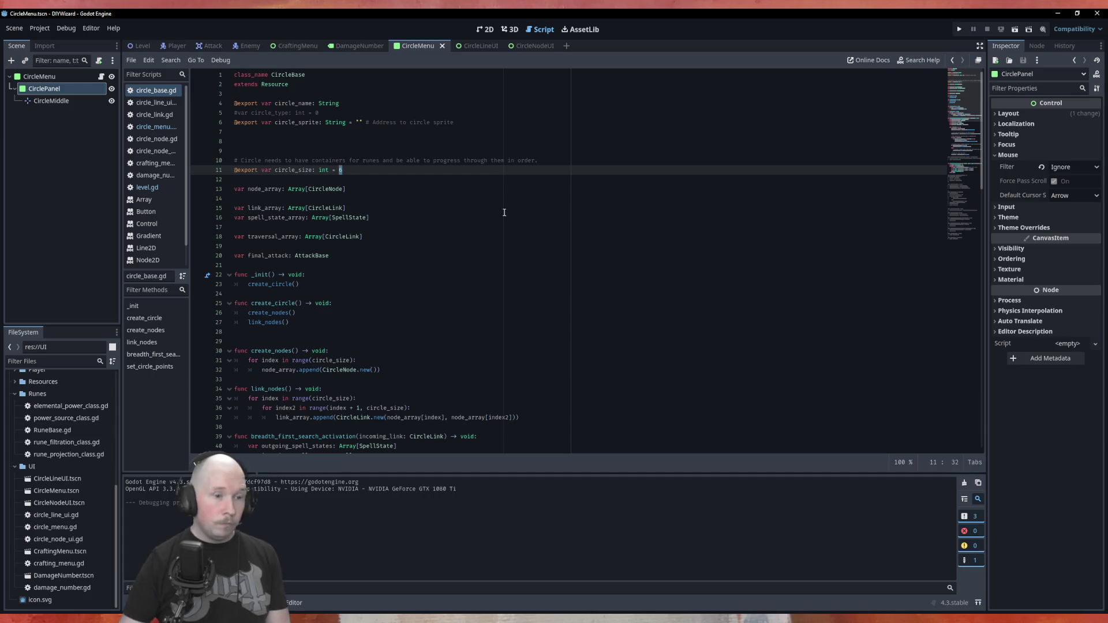
pyautogui.write('9')
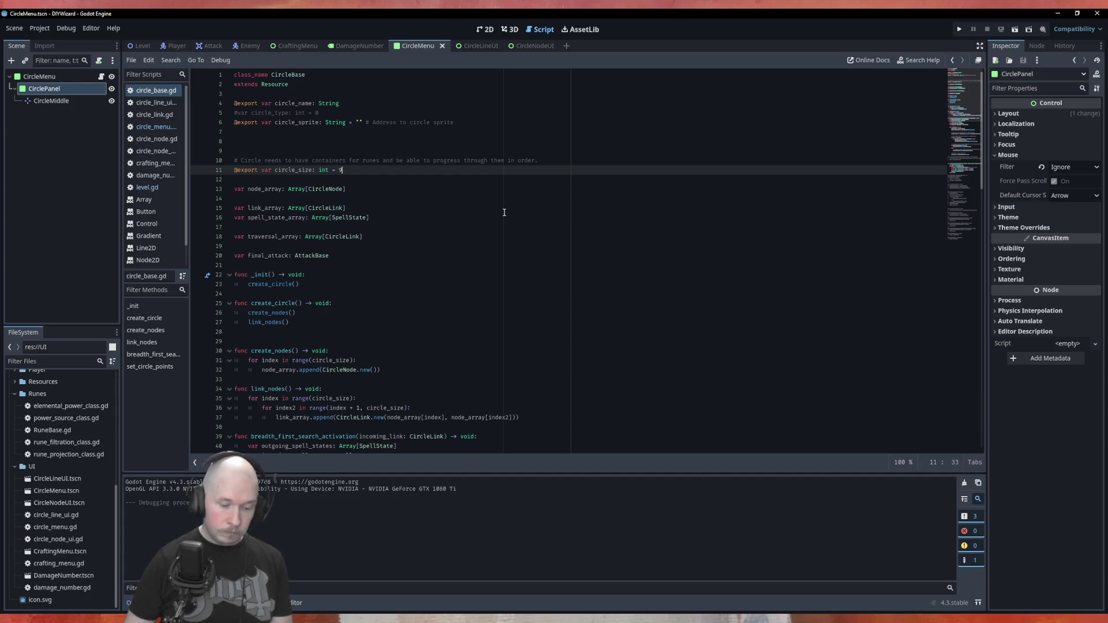
pyautogui.press('F5')
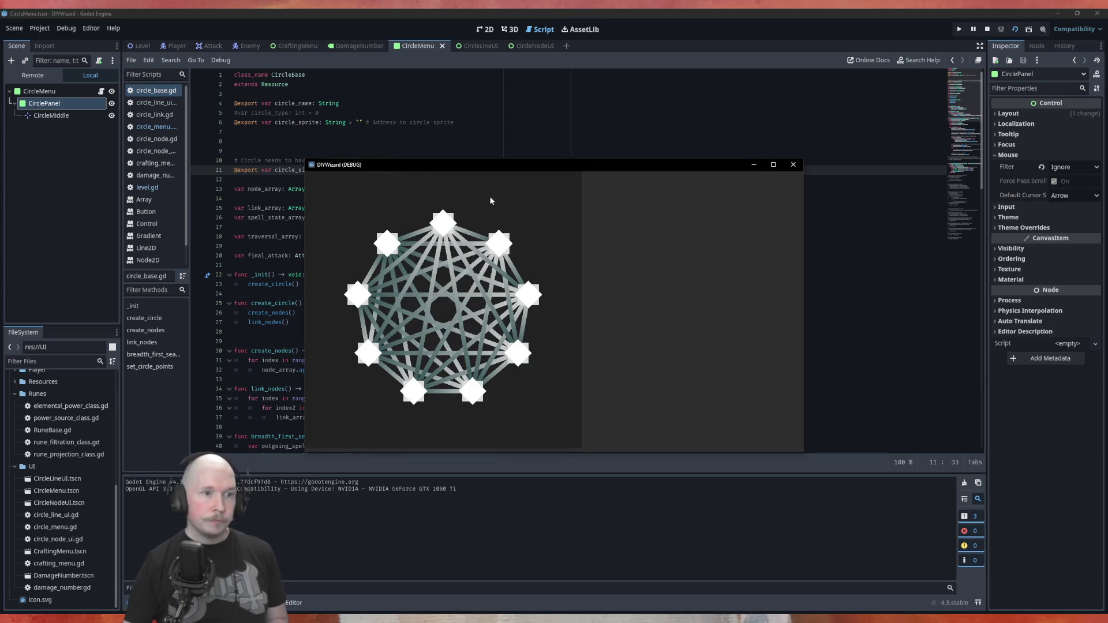
# Close the game, change circle_size to 15, and launch the project again.
pyautogui.click(793, 164)
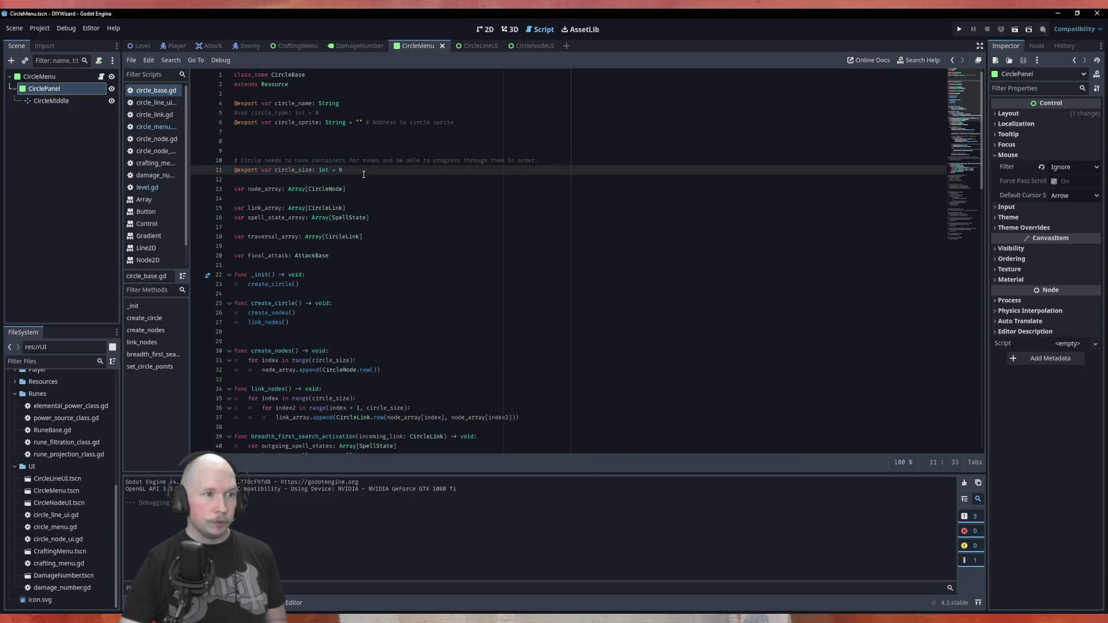
pyautogui.press('BackSpace')
pyautogui.write('15')
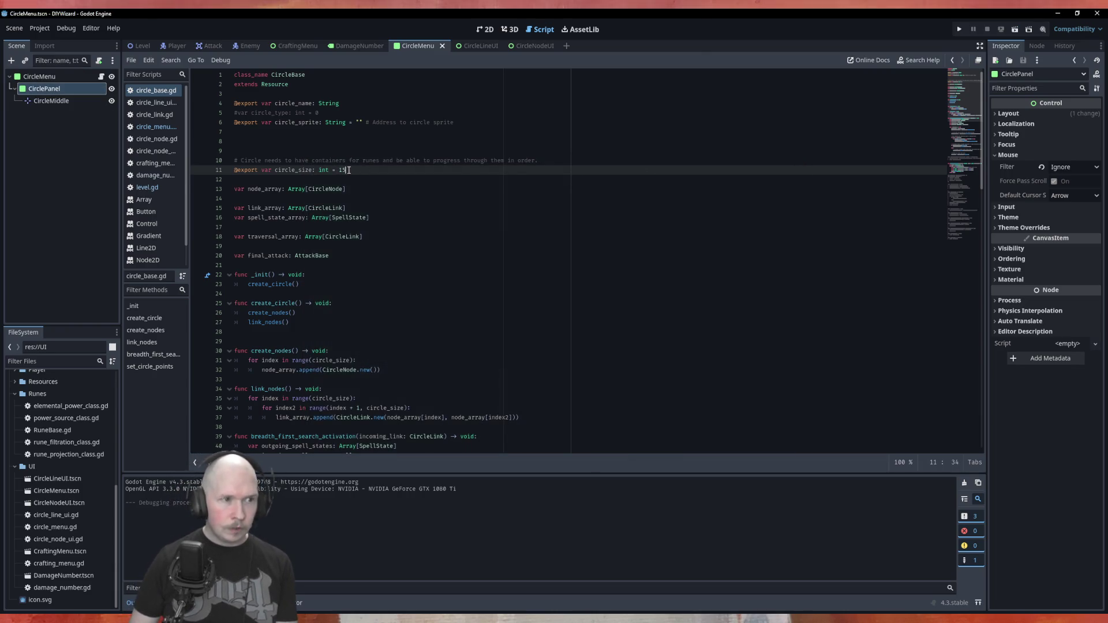
pyautogui.press('Return')
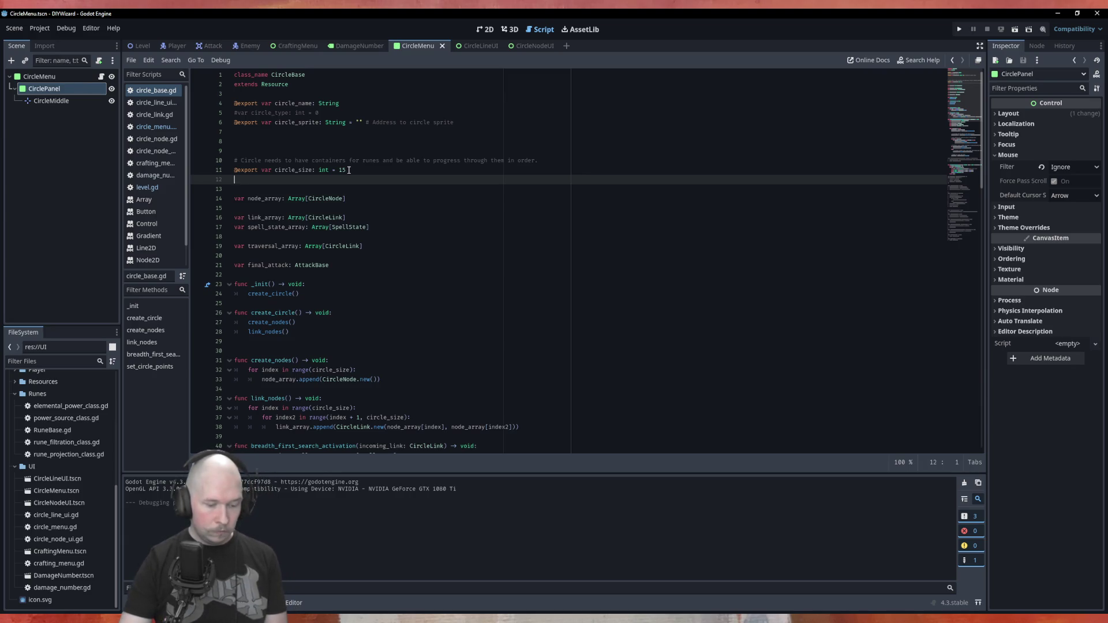
pyautogui.press('F5')
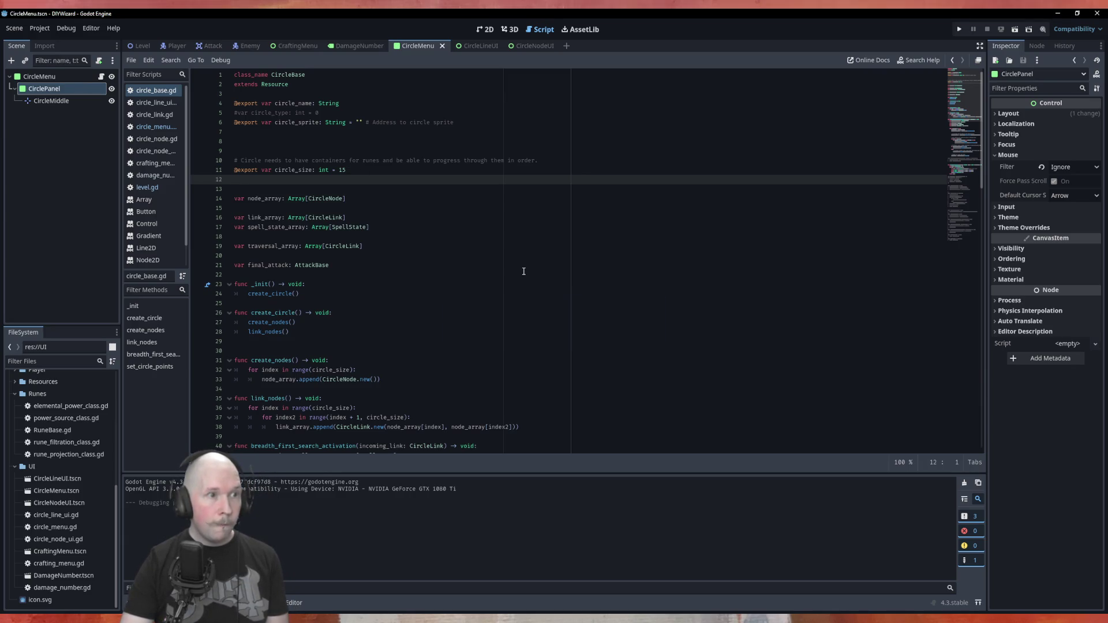
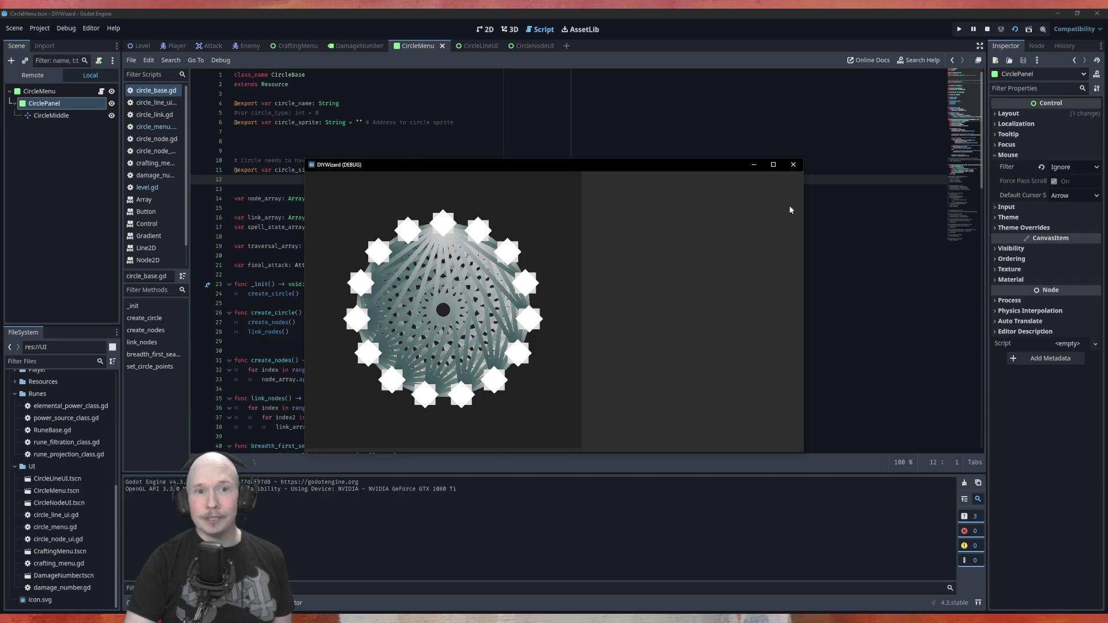
# Close the DIYWizard debug game and return focus to circle_base.gd in the script editor.
pyautogui.click(793, 165)
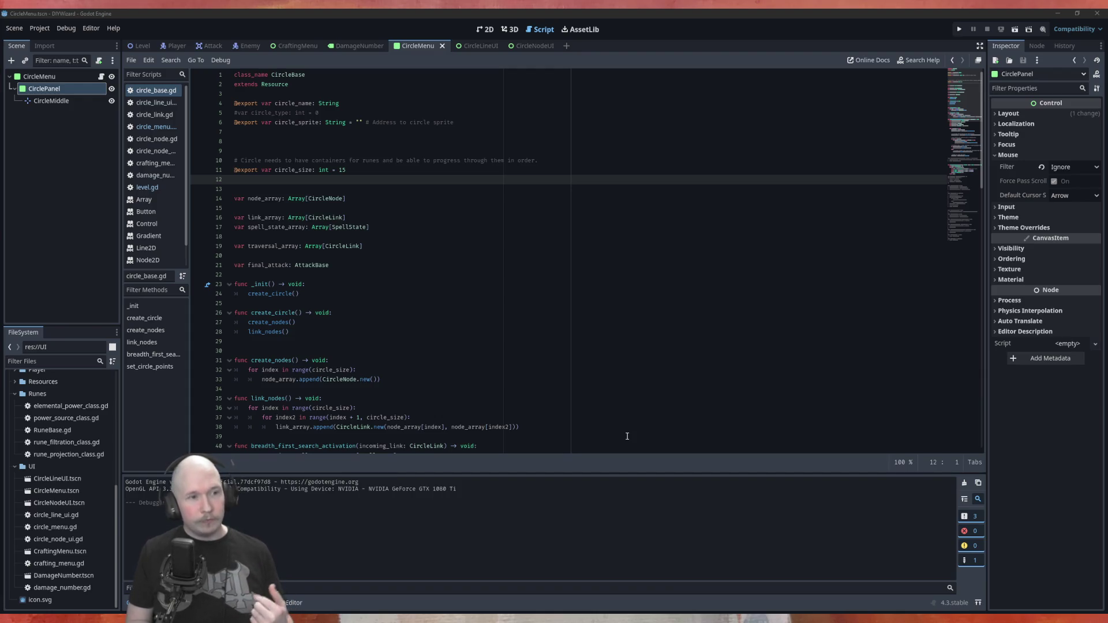
pyautogui.click(308, 265)
pyautogui.doubleClick(312, 265)
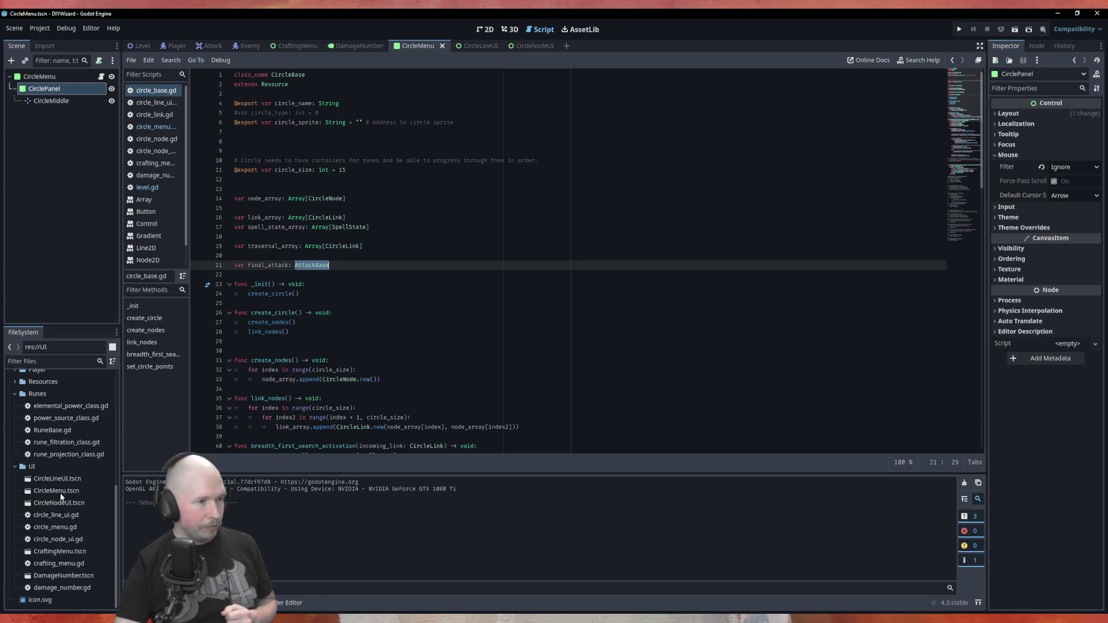
# Expand Resources, inspect the TEST .tres files in RuneResources, then collapse RuneResources again.
pyautogui.click(69, 454)
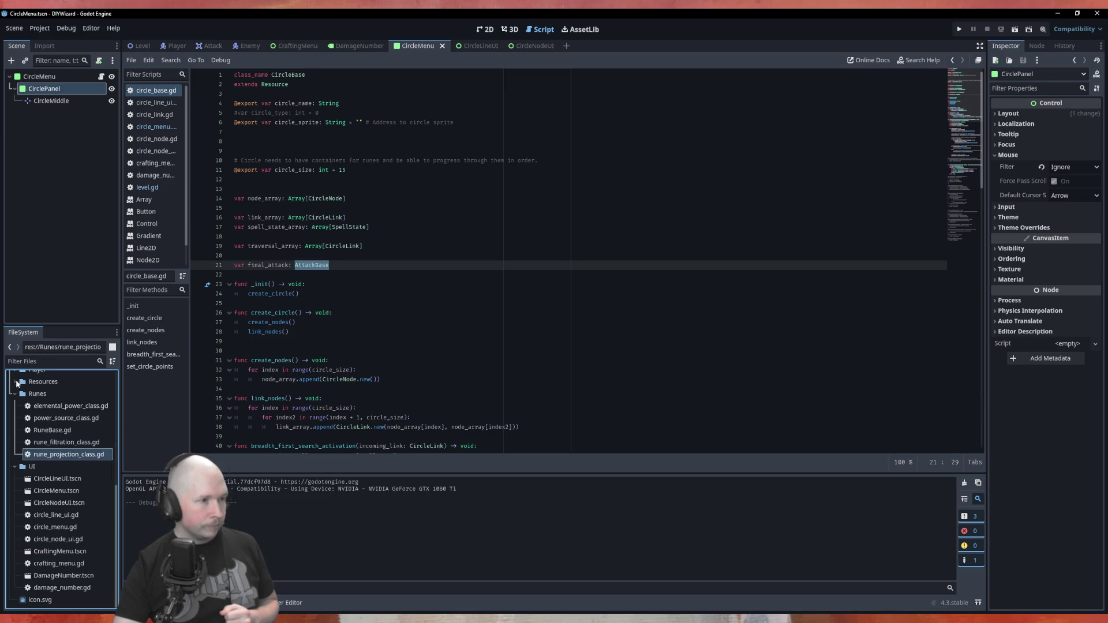
pyautogui.click(14, 381)
pyautogui.click(32, 408)
pyautogui.doubleClick(32, 408)
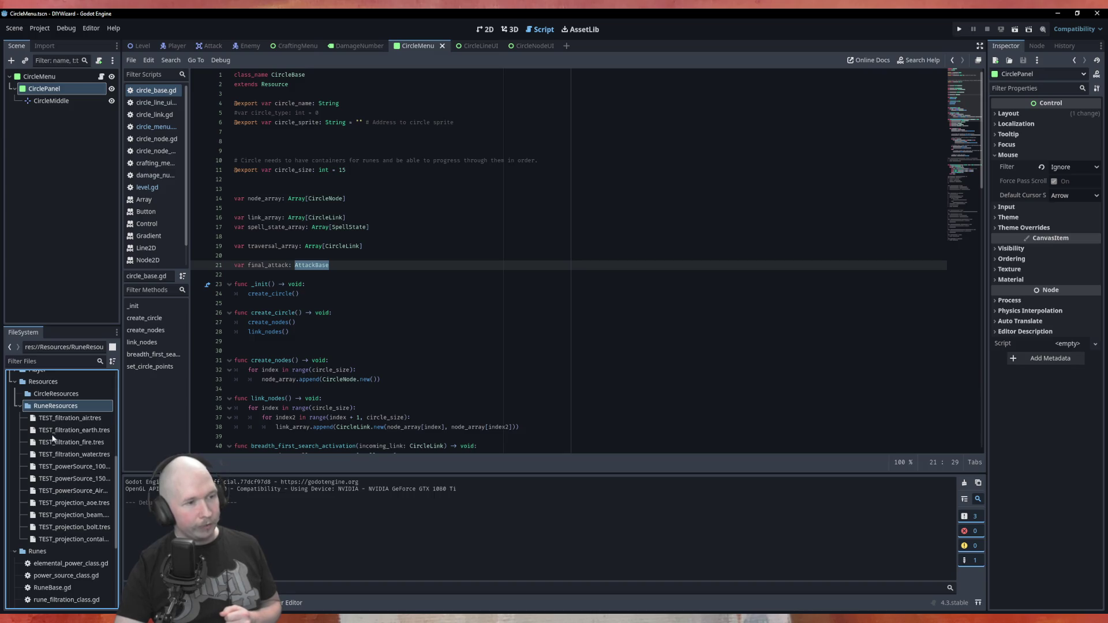
pyautogui.click(20, 405)
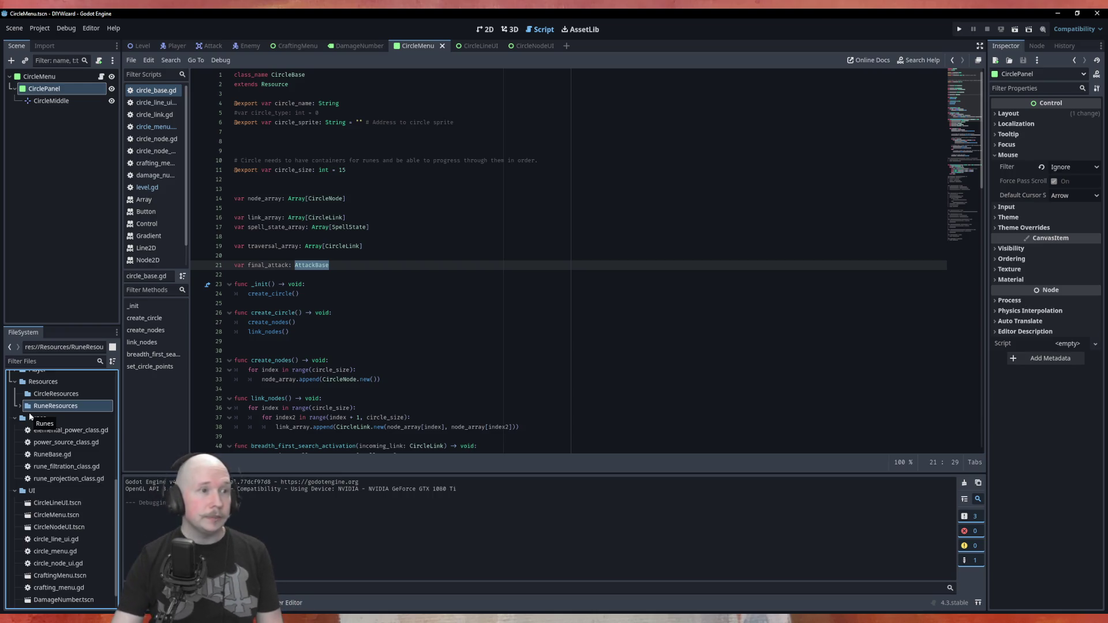
# Replace the circle_size of 15 on line 11 with a smaller value and run the game.
pyautogui.click(345, 169)
pyautogui.press('BackSpace')
pyautogui.press('BackSpace')
pyautogui.press('F5')
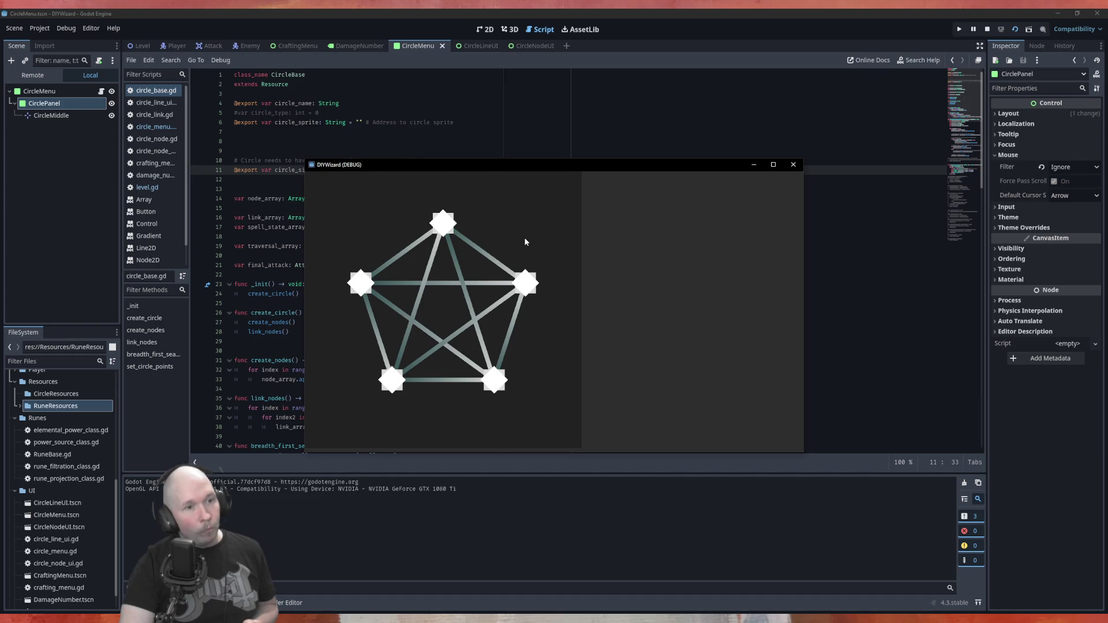
# Close the debug game window and bring up the Level scene's level.gd script.
pyautogui.click(793, 164)
pyautogui.click(140, 45)
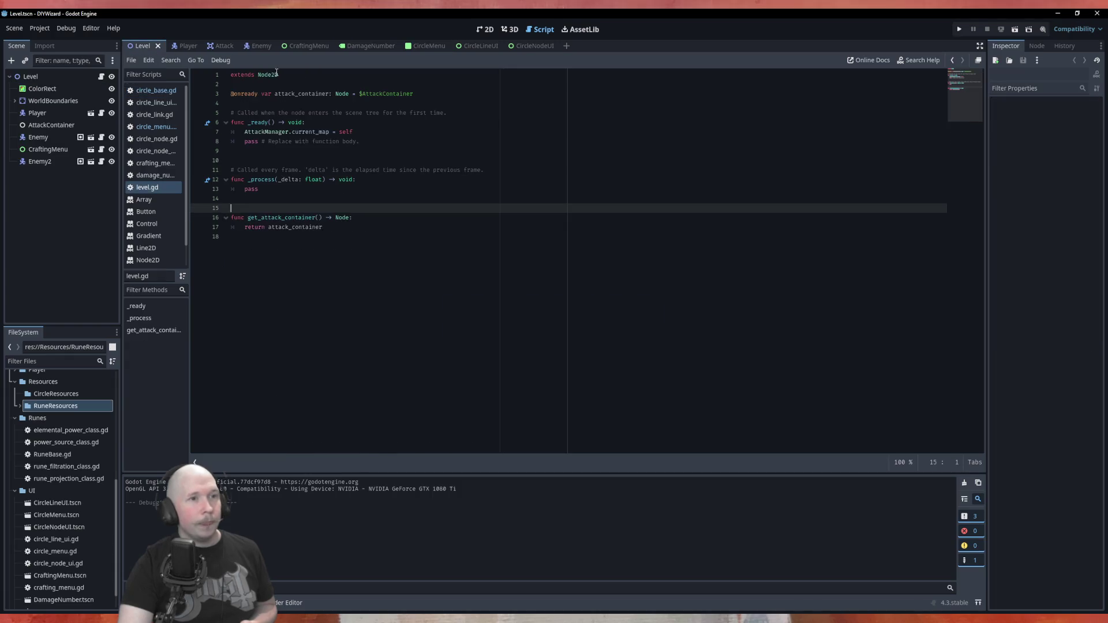
# Show the Level scene in 2D, open the CircleLineUI scene, then switch to Krita.
pyautogui.click(494, 32)
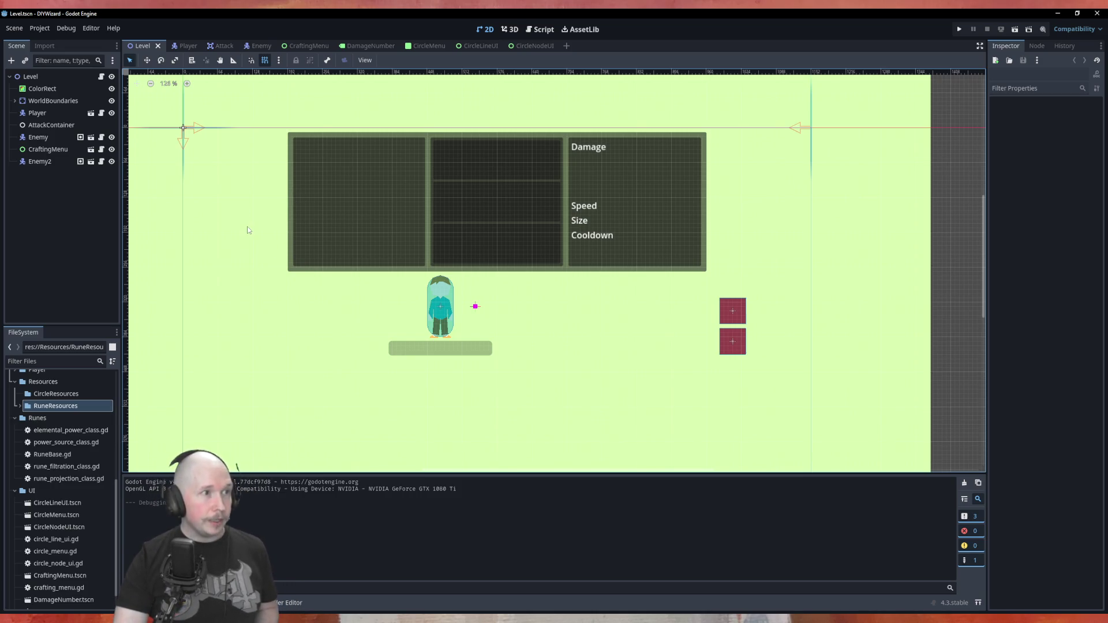
pyautogui.click(497, 45)
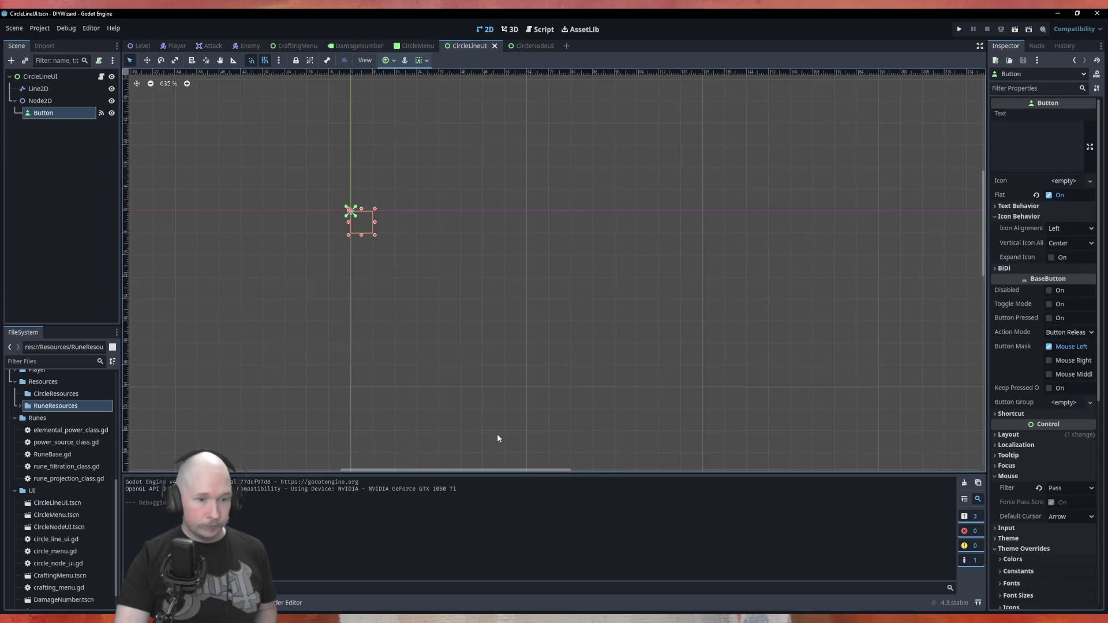
pyautogui.hotkey('alt', 'Tab')
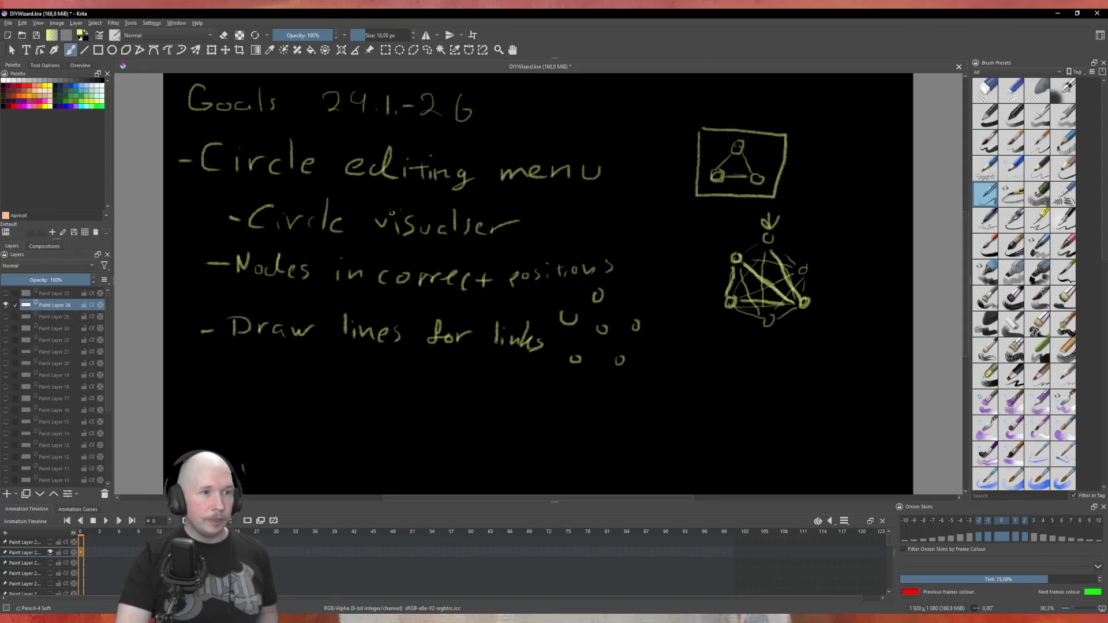
# Check off Circle visualiser, Nodes in correct positions and Draw lines for links, save, and return to Godot.
pyautogui.moveTo(582, 219); pyautogui.dragTo(662, 187)
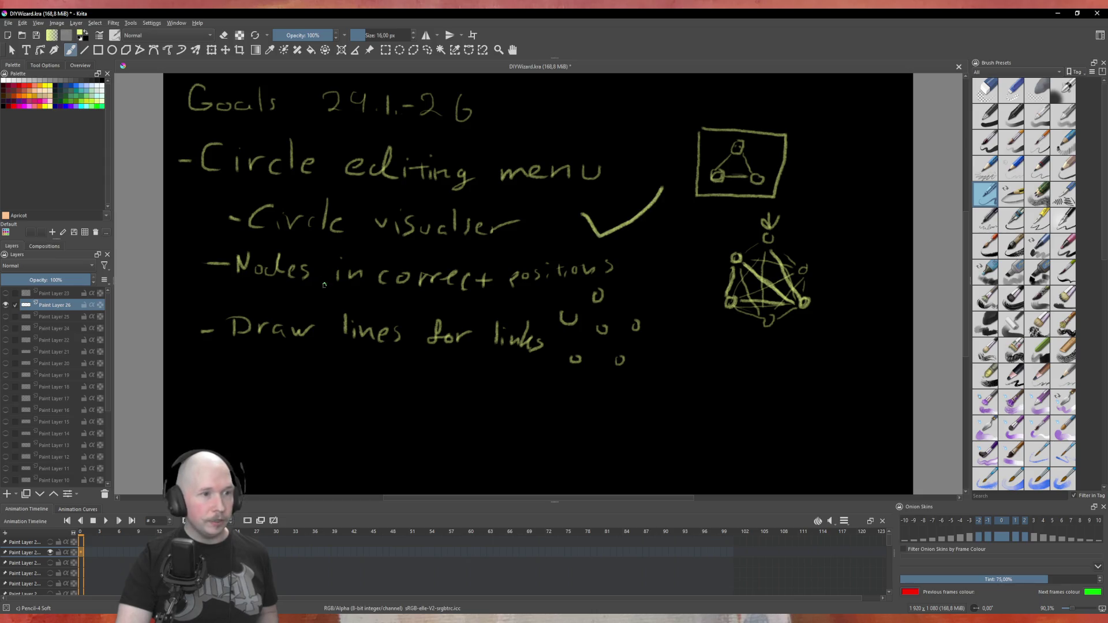
pyautogui.moveTo(644, 266)
pyautogui.mouseDown()
pyautogui.moveTo(651, 287)
pyautogui.moveTo(711, 214)
pyautogui.mouseUp()
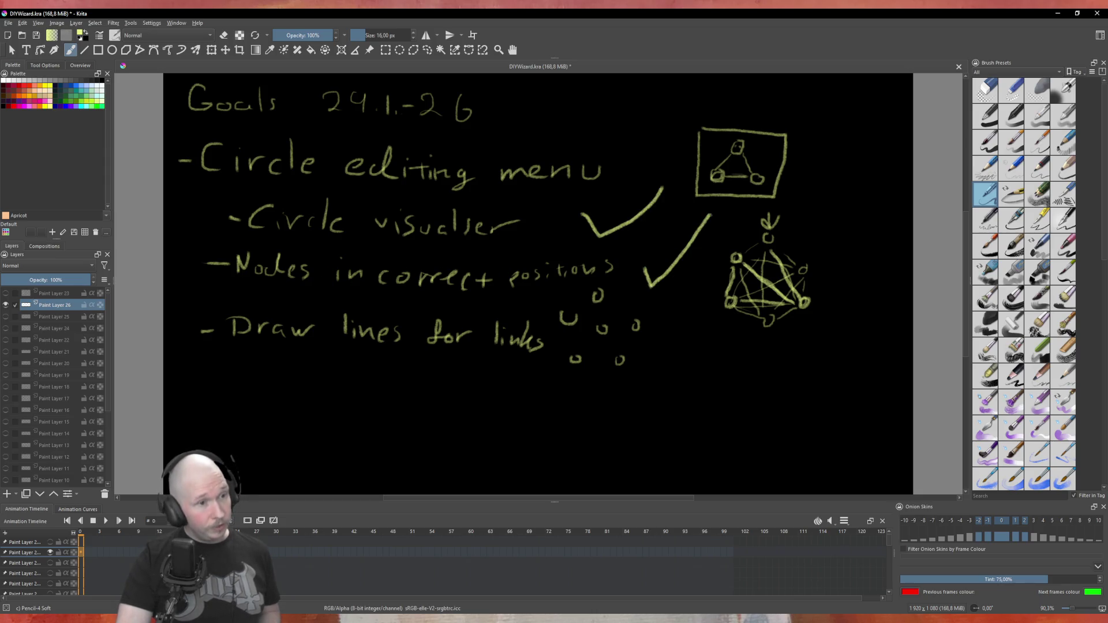
pyautogui.moveTo(657, 339)
pyautogui.mouseDown()
pyautogui.moveTo(662, 351)
pyautogui.moveTo(705, 293)
pyautogui.mouseUp()
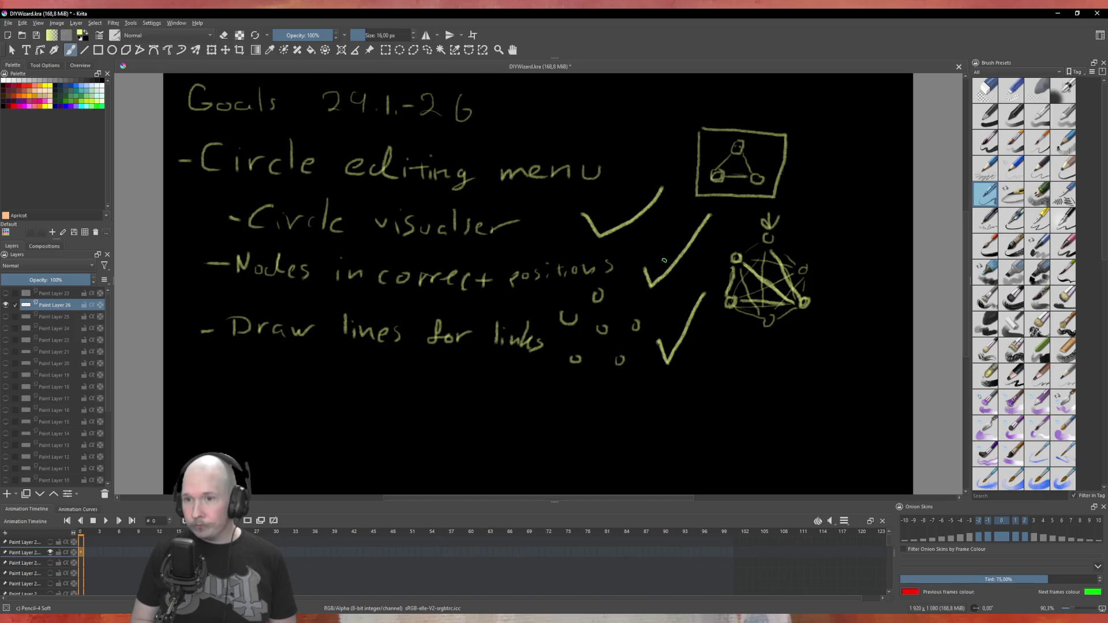
pyautogui.hotkey('ctrl', 's')
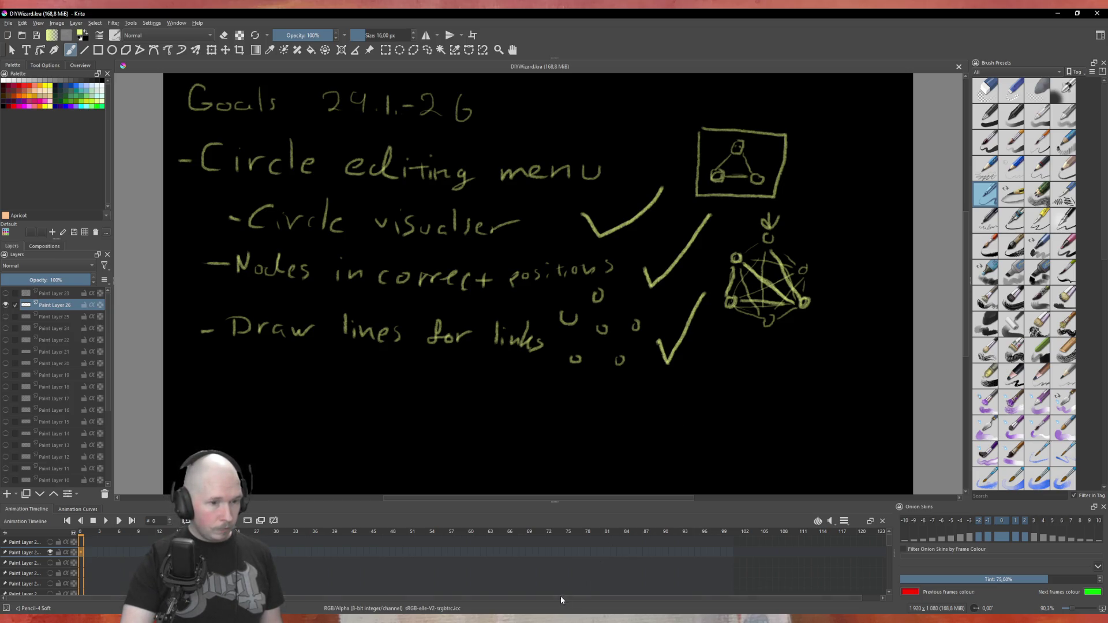
pyautogui.hotkey('alt', 'Tab')
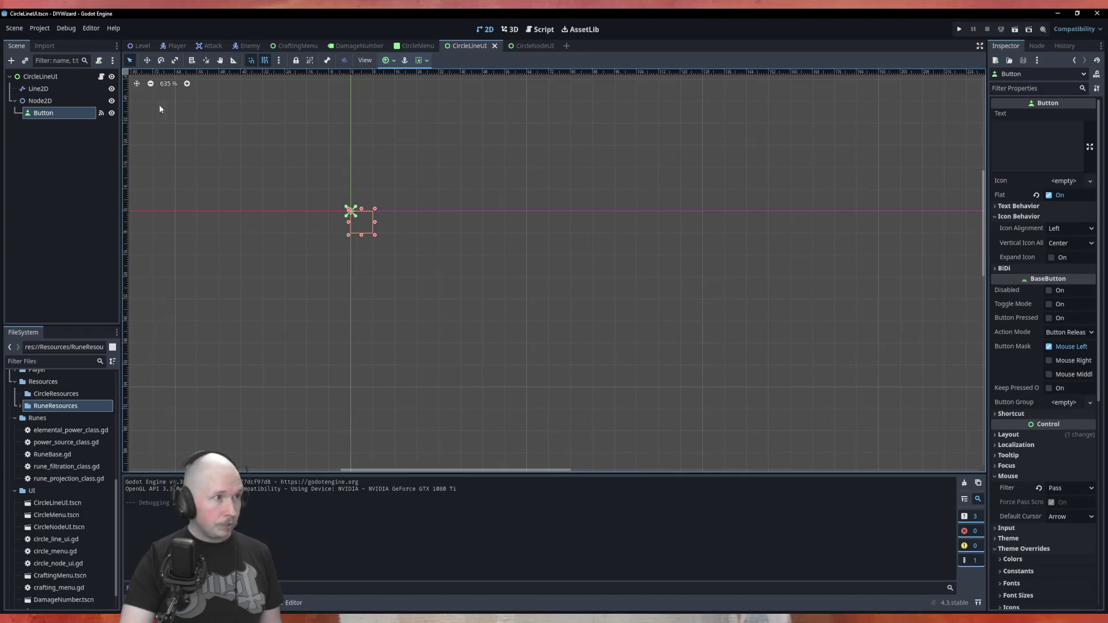
# Save all scenes and the current script, then open crafting_menu.gd in the script editor.
pyautogui.click(14, 27)
pyautogui.click(40, 134)
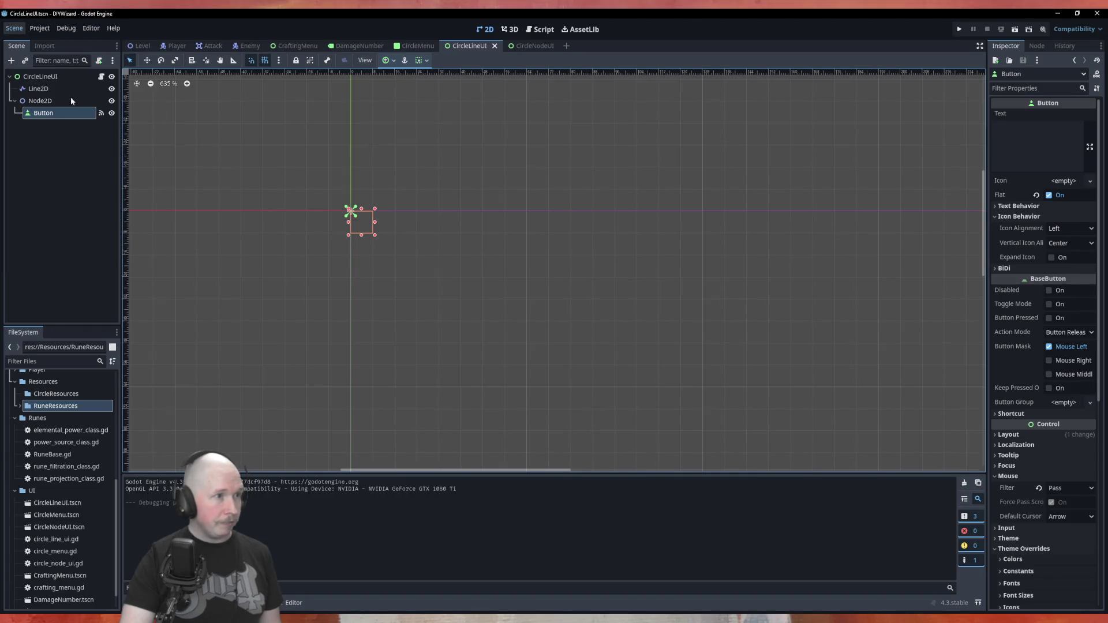
pyautogui.click(539, 29)
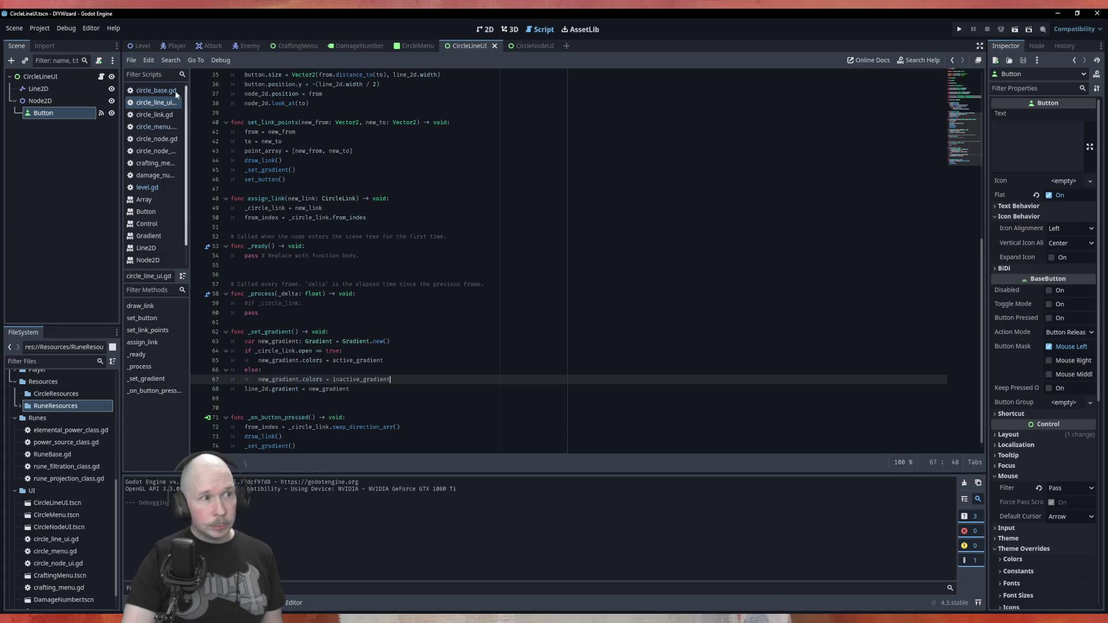
pyautogui.click(132, 61)
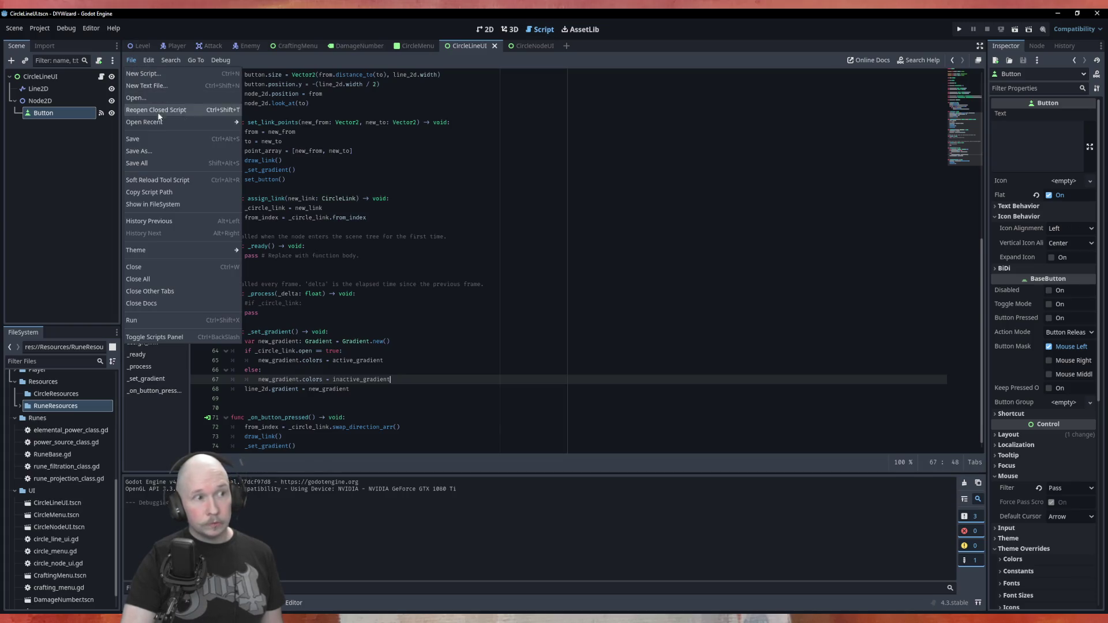
pyautogui.click(172, 166)
pyautogui.click(174, 164)
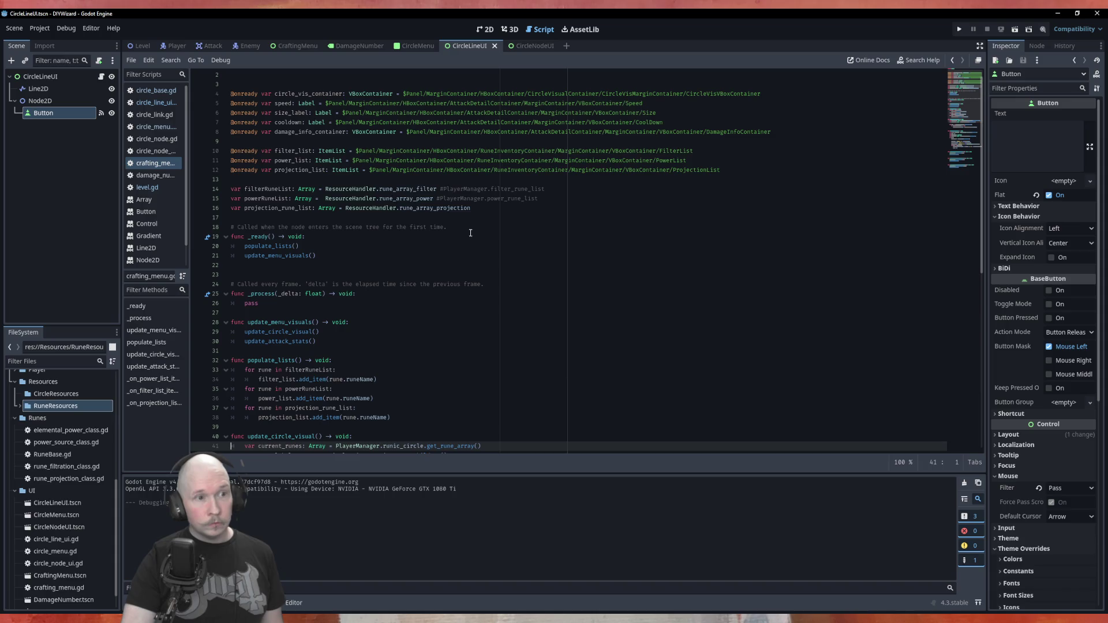
pyautogui.scroll(1, 358, 127)
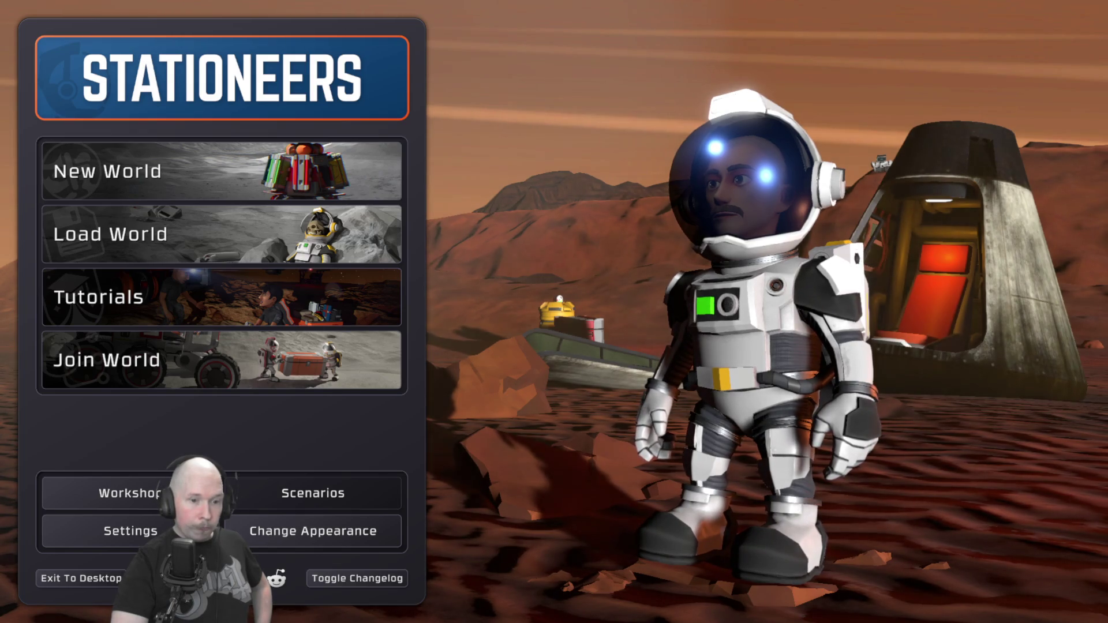
# Load the latest save of the Stay frosty 2 world.
pyautogui.click(257, 227)
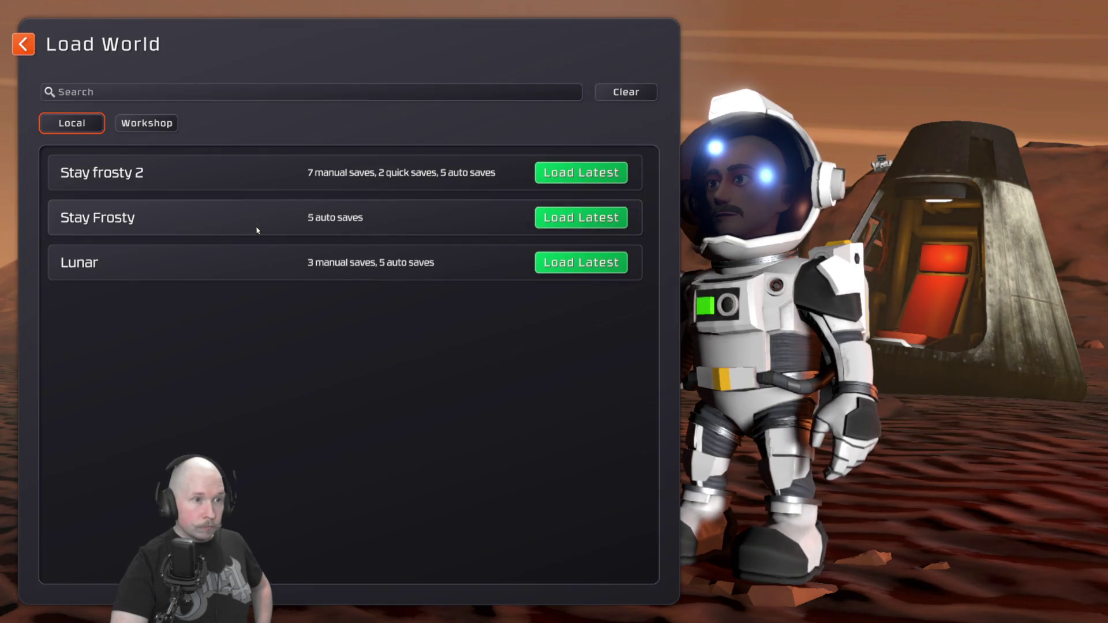
pyautogui.click(552, 175)
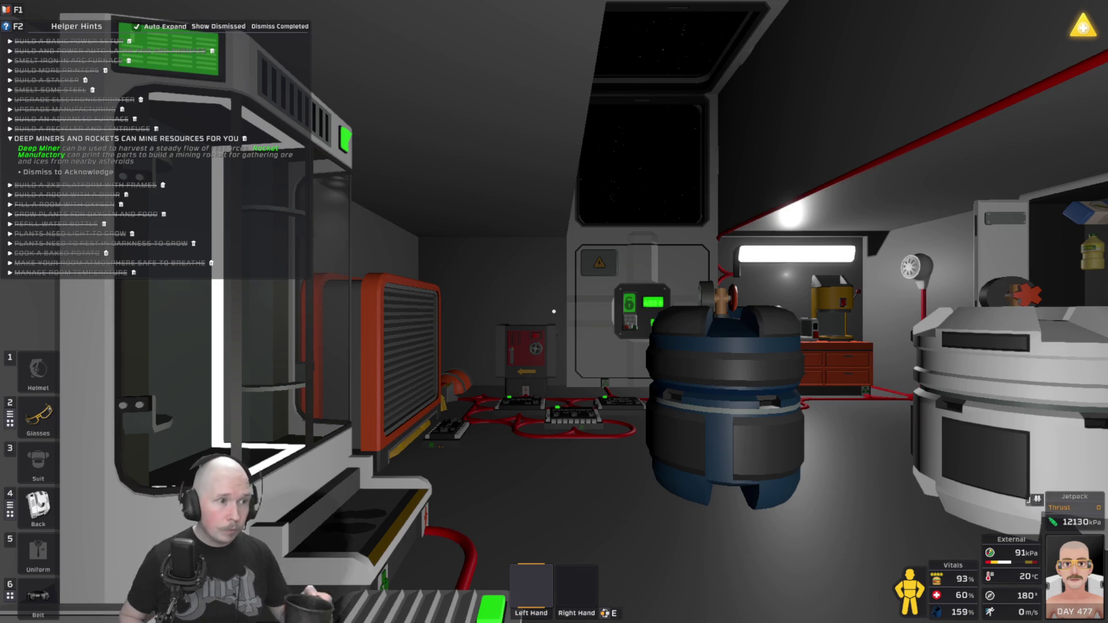
# Hide the helper hints and walk past the blue tank and kitchen corner to the open locker.
pyautogui.press('F2')
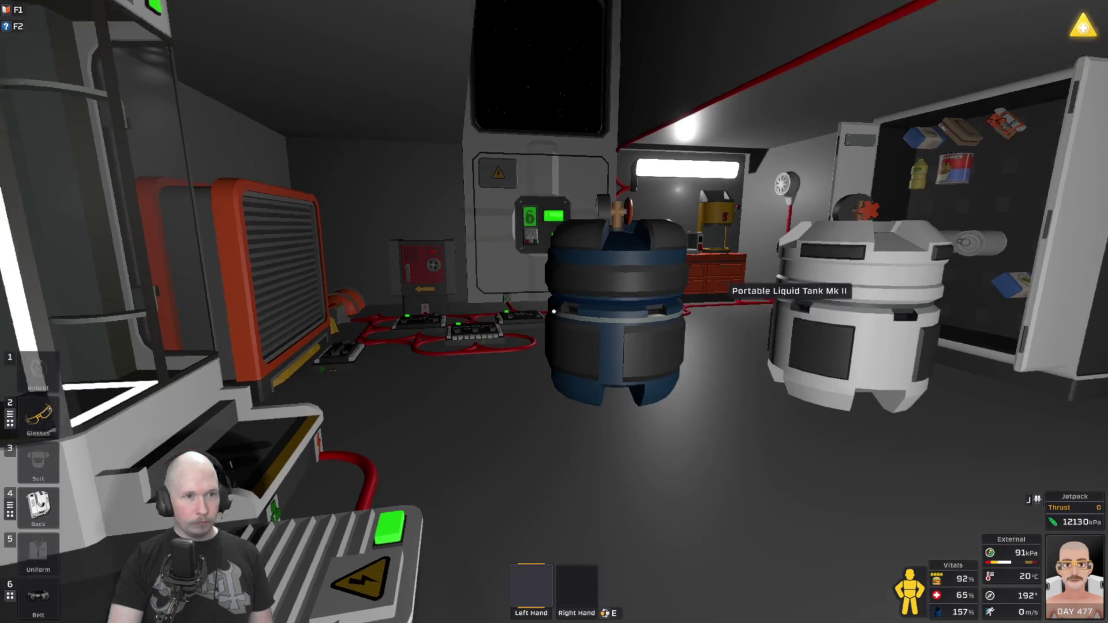
pyautogui.press('w')
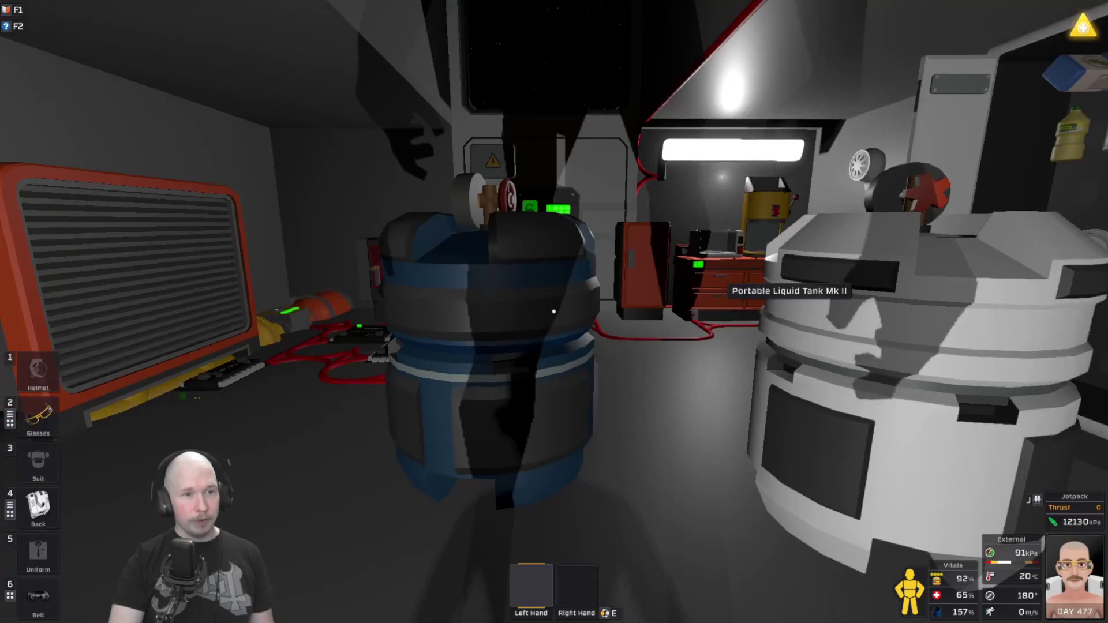
pyautogui.press('w')
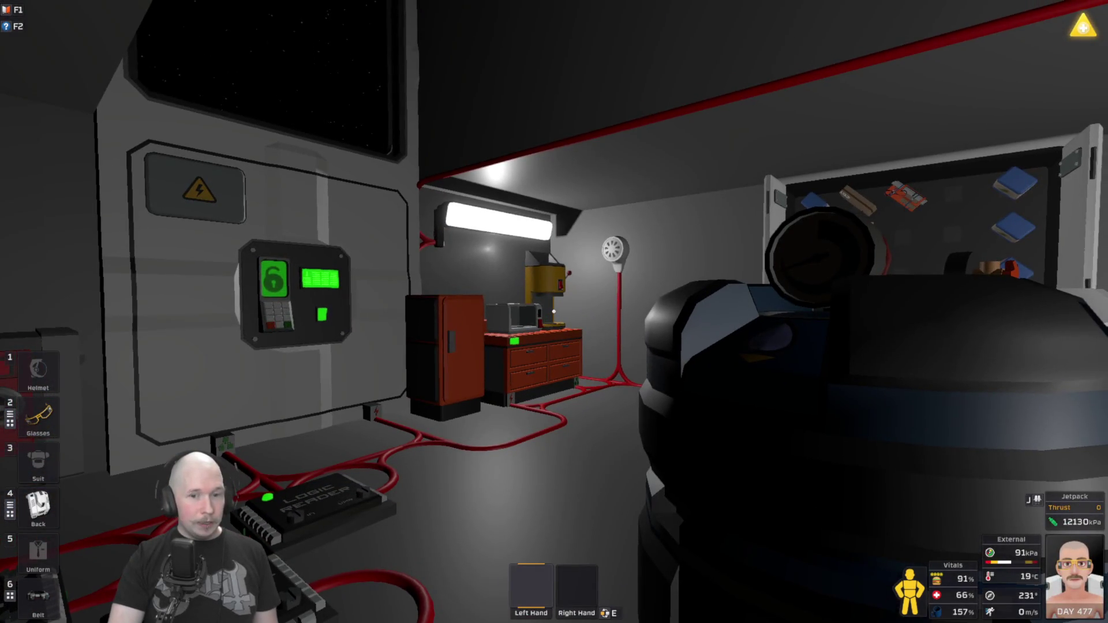
pyautogui.press('s')
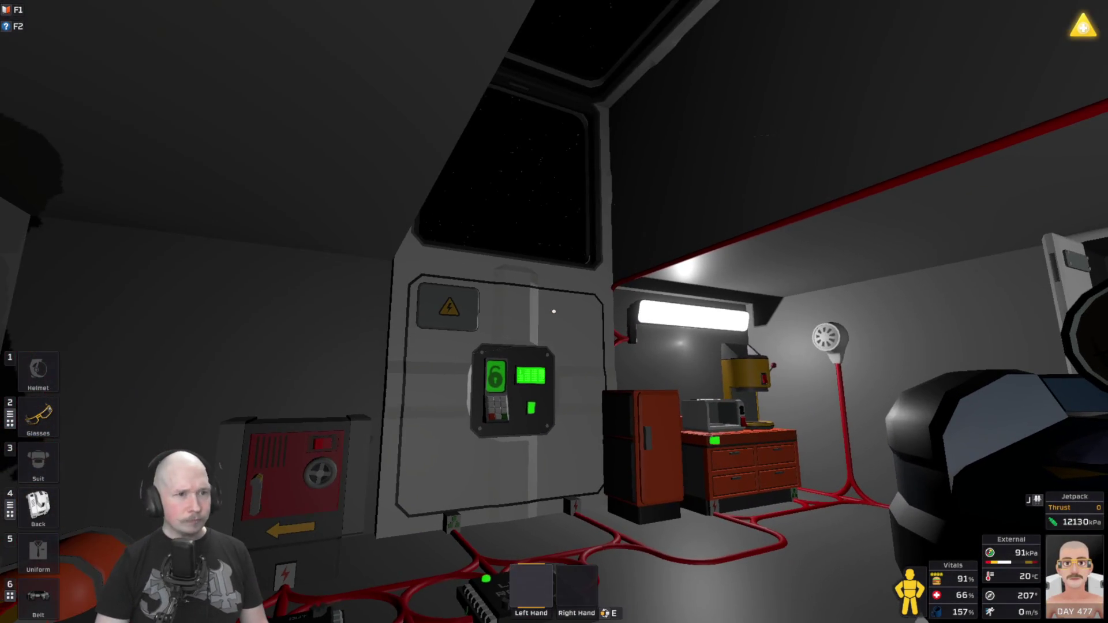
pyautogui.press('w')
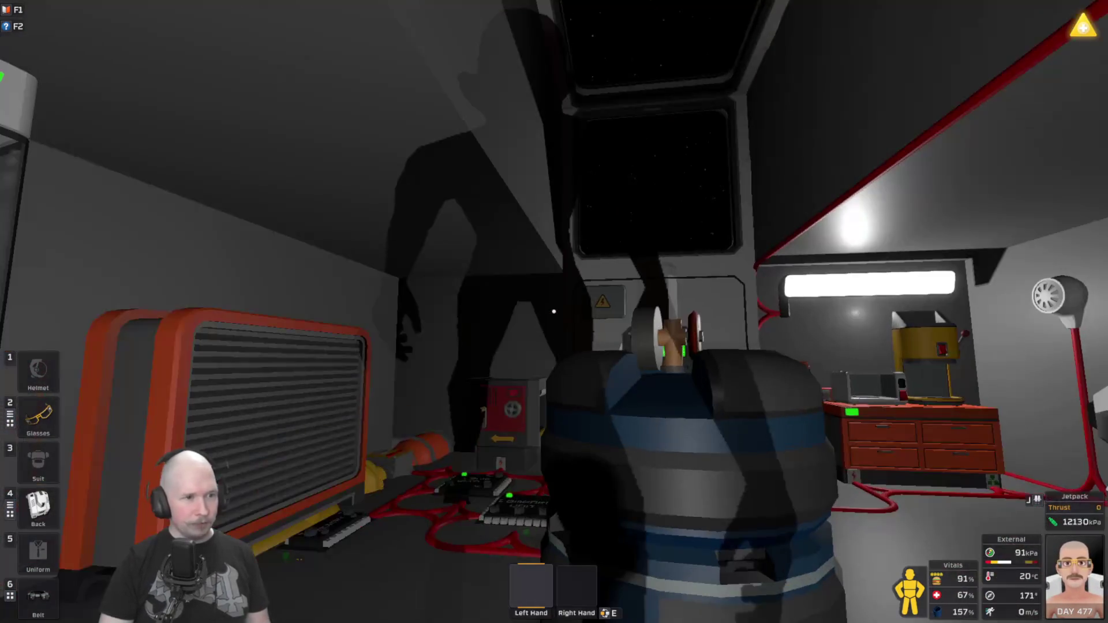
pyautogui.press('w')
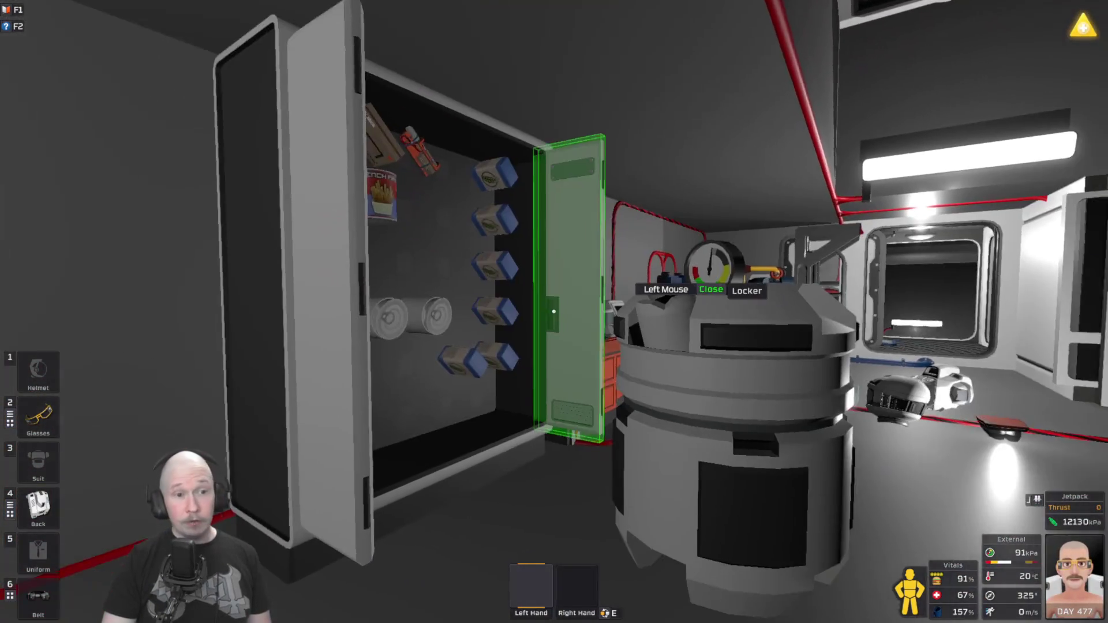
pyautogui.press('s')
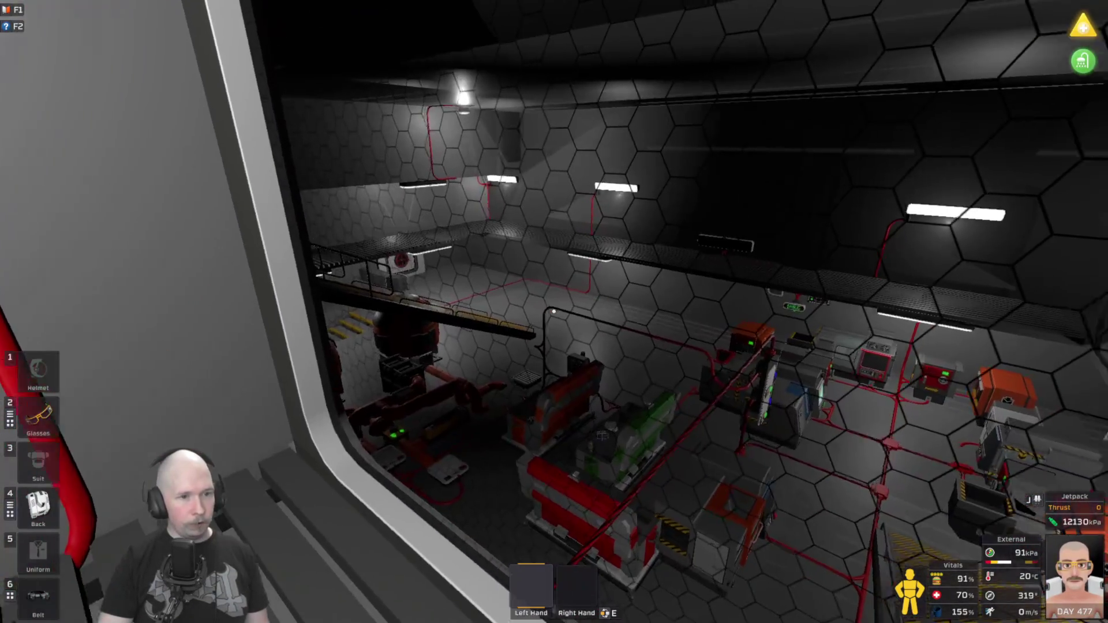
# Look into the machinery hall from the window, then head down the corridor to the suit pieces.
pyautogui.moveTo(553, 311)
pyautogui.press('w')
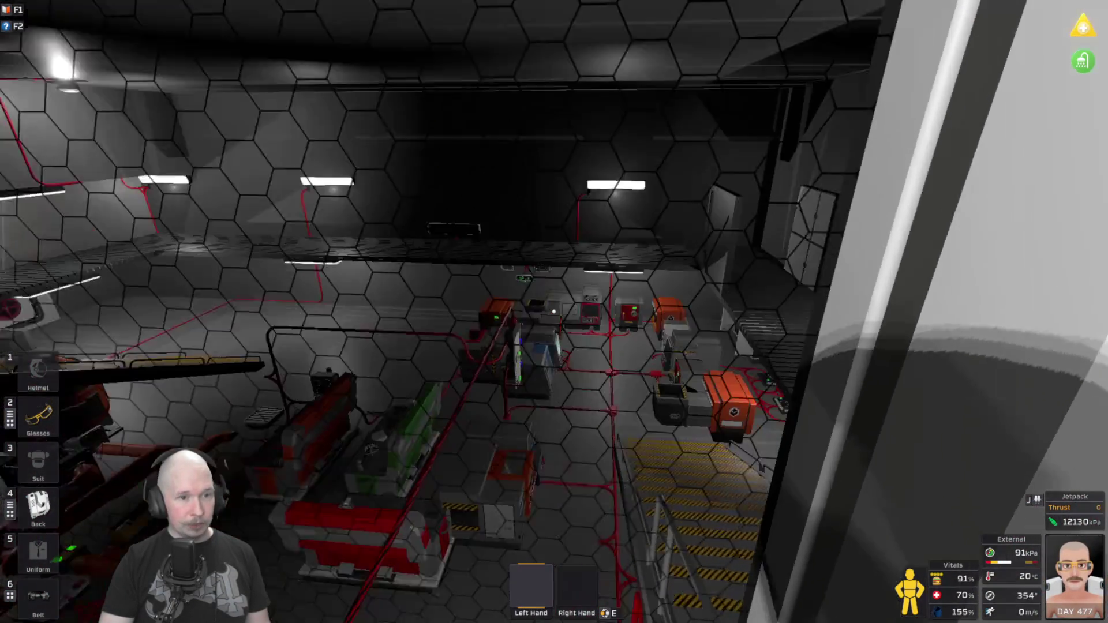
pyautogui.press('s')
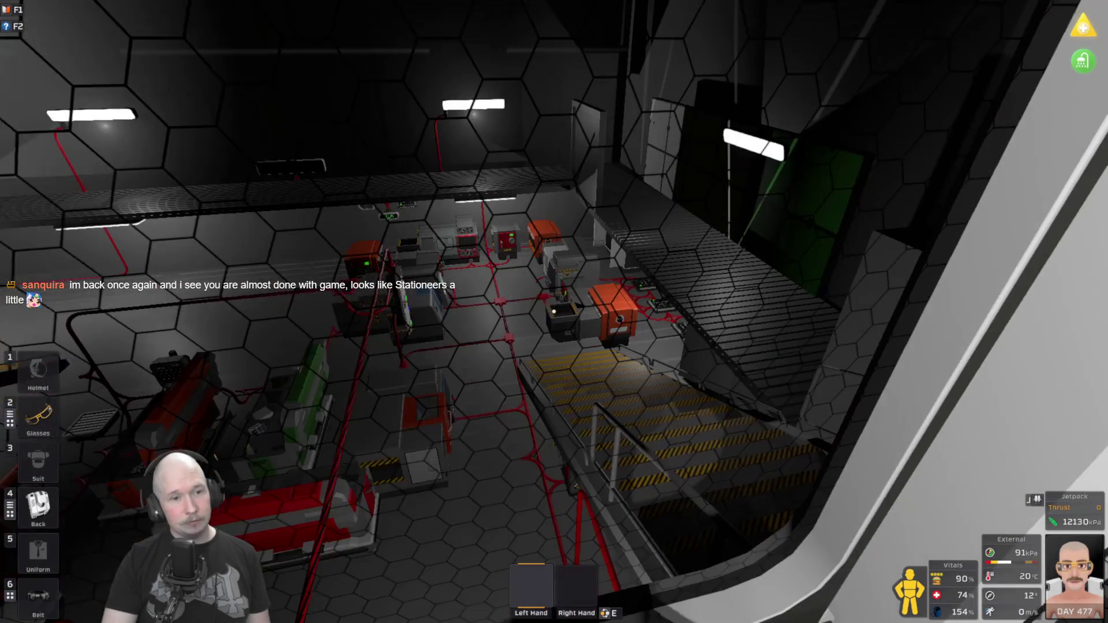
pyautogui.press('w')
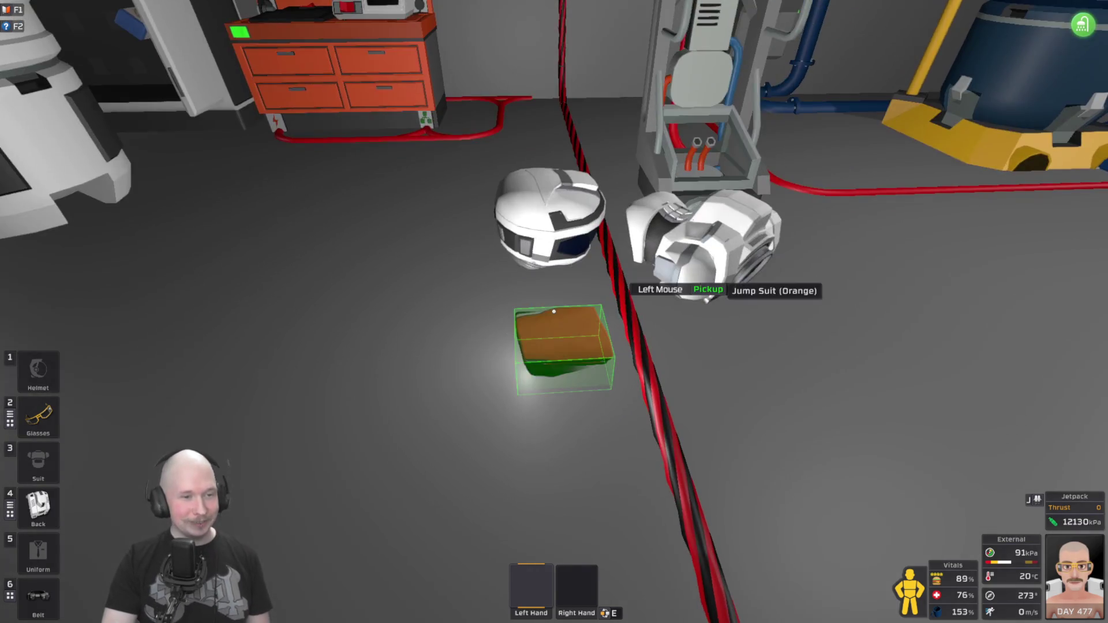
# Put on the uniform, hardsuit helmet and hardsuit picked up from the floor.
pyautogui.click(553, 312)
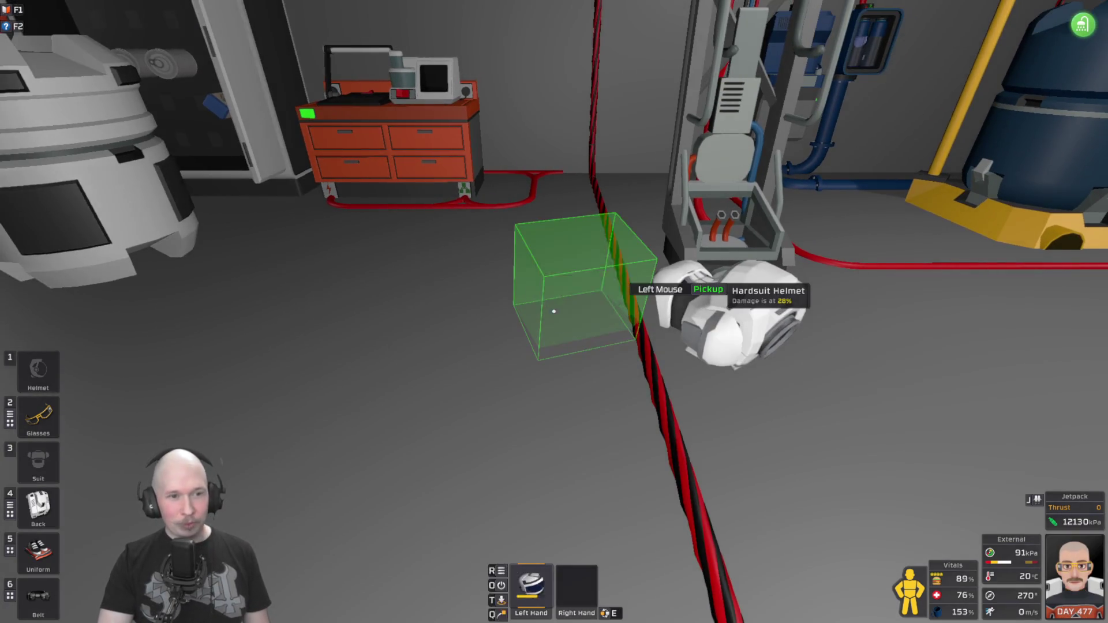
pyautogui.click(553, 311)
pyautogui.click(554, 312)
pyautogui.moveTo(553, 311)
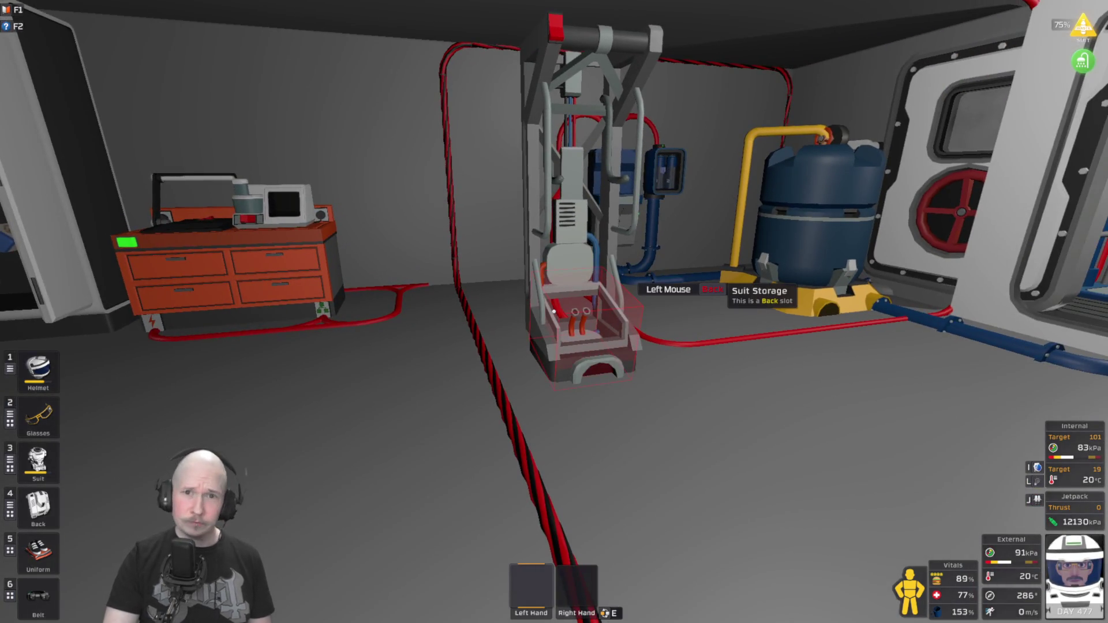
# Show the hardsuit's status controls and extra sub-panel, then walk toward the blue and white tanks.
pyautogui.press('3')
pyautogui.press('alt')
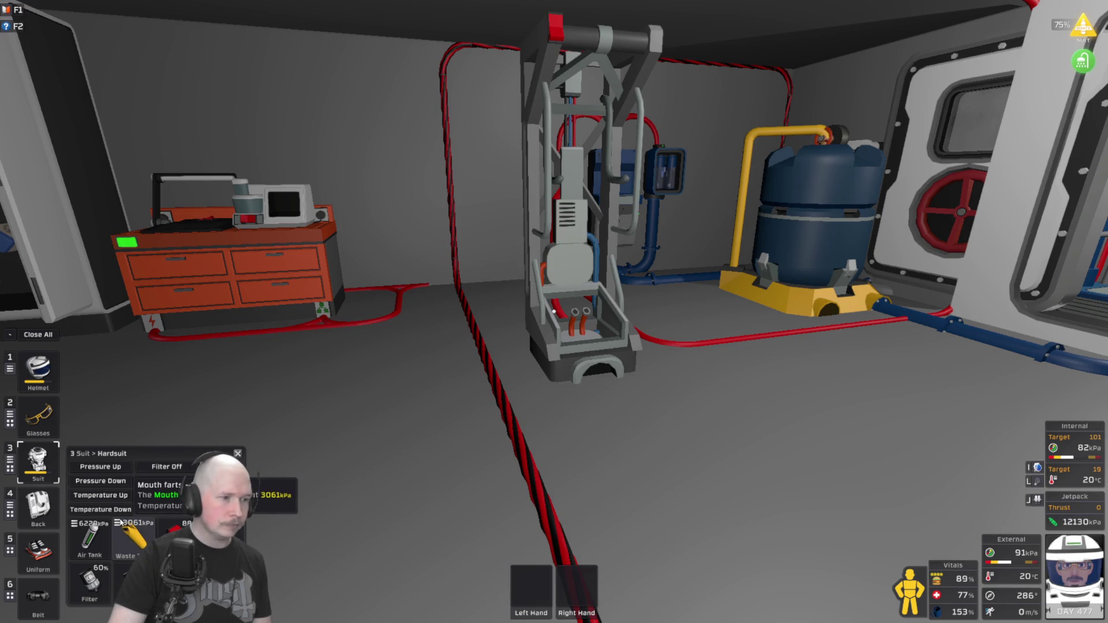
pyautogui.click(111, 603)
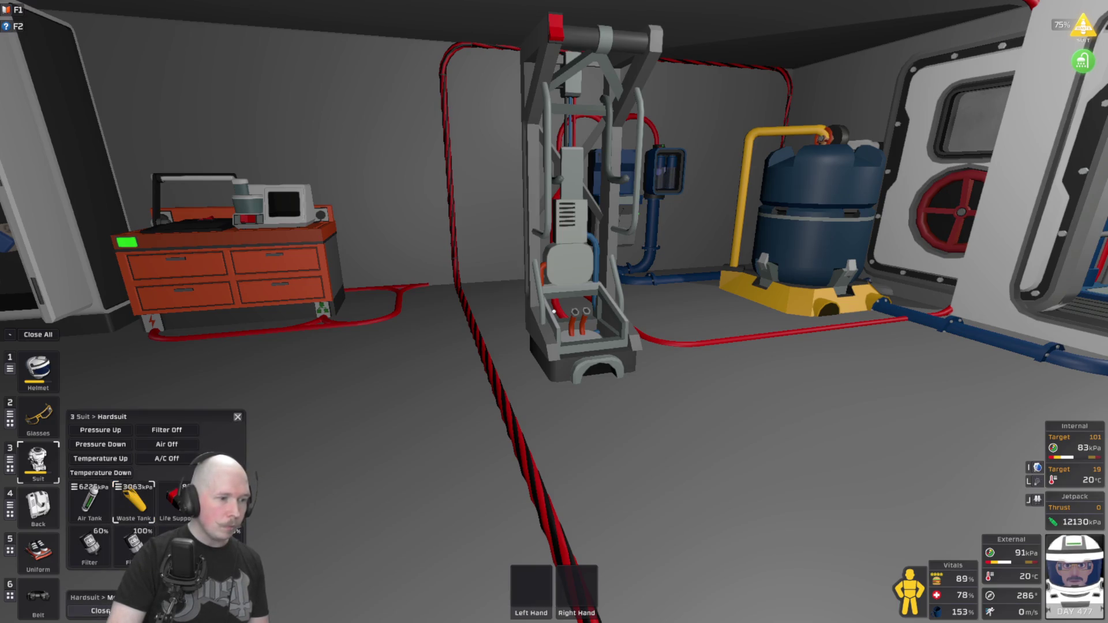
pyautogui.press('alt')
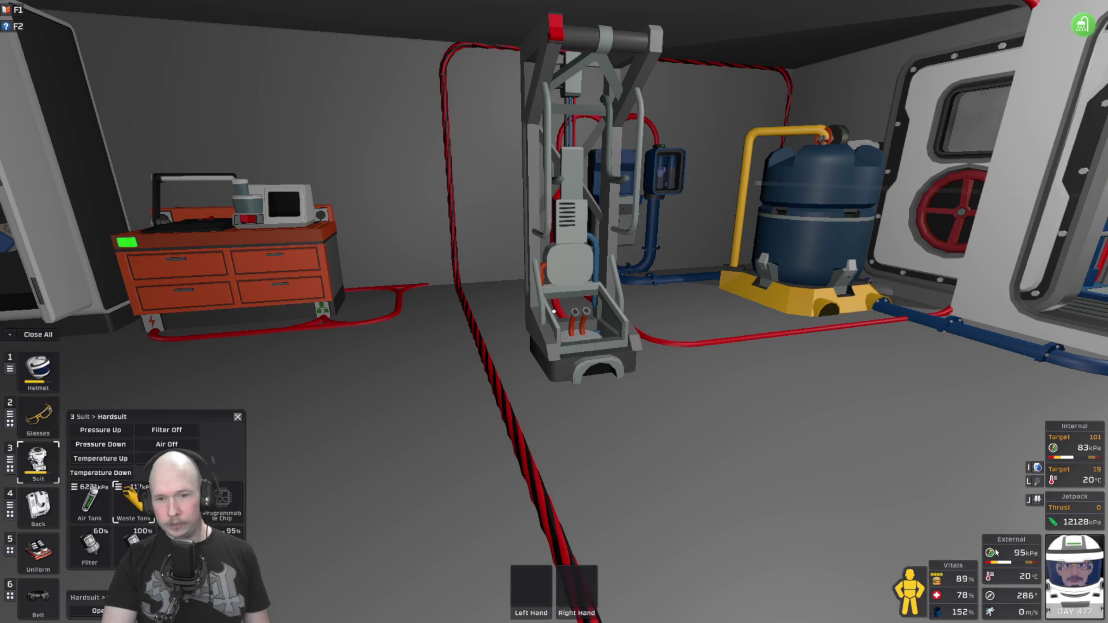
pyautogui.moveTo(554, 312)
pyautogui.press('w')
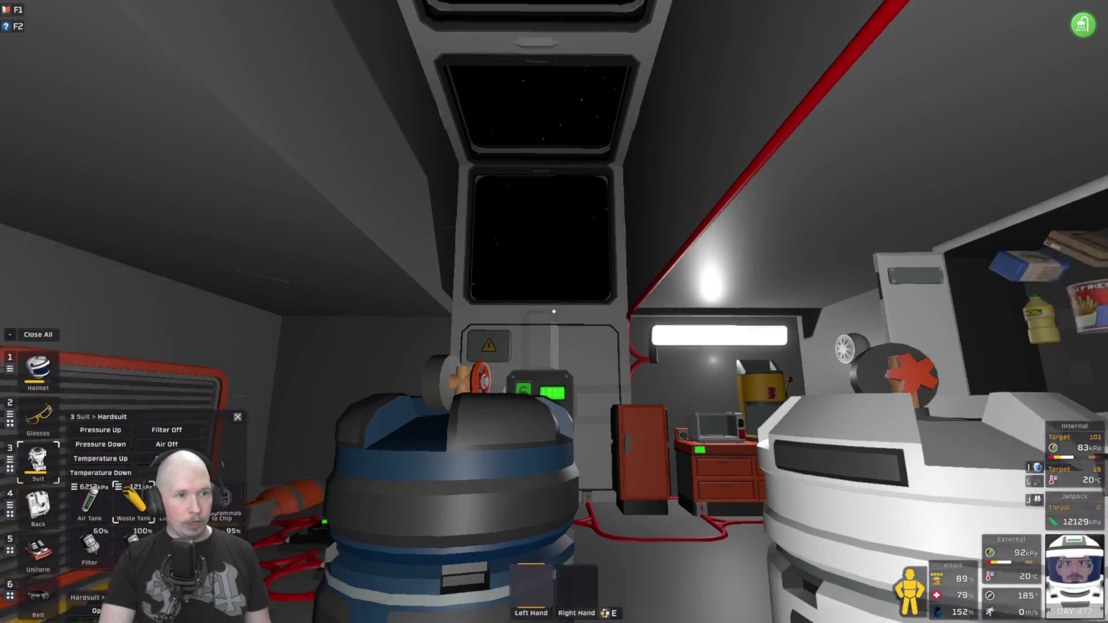
# Walk past the suit storage locker and turn to face the airlock control.
pyautogui.press('w')
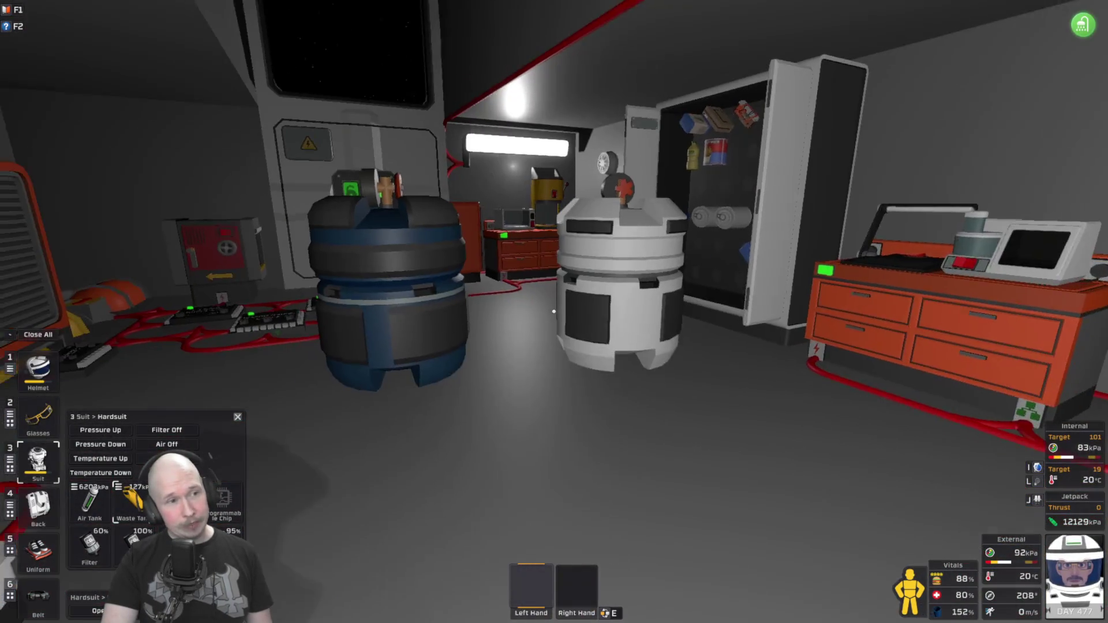
pyautogui.press('w')
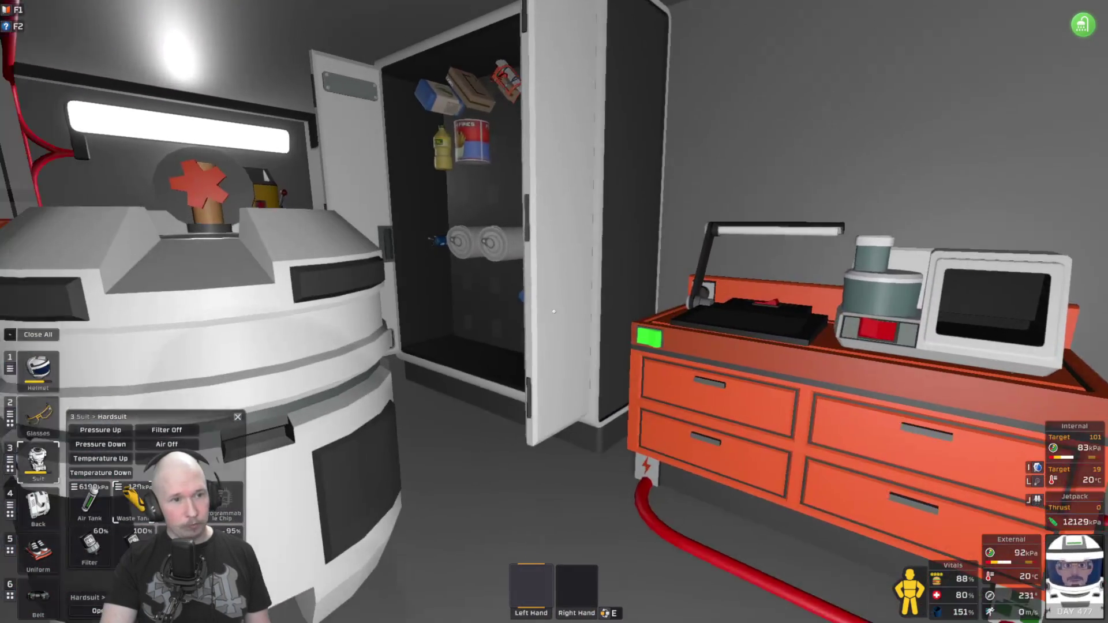
pyautogui.press('w')
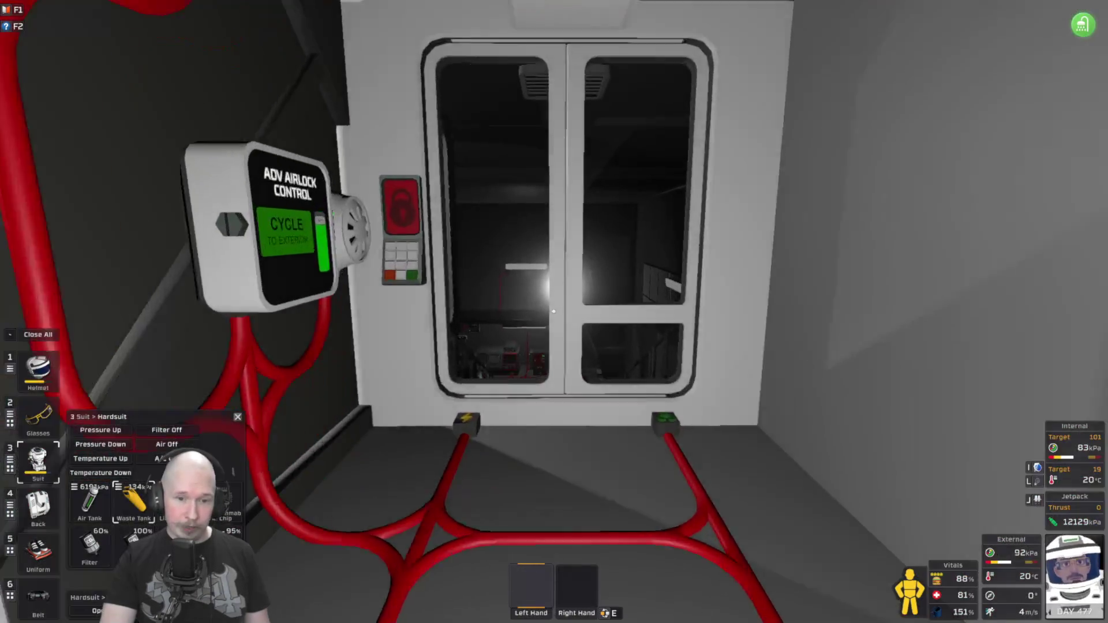
pyautogui.press('s')
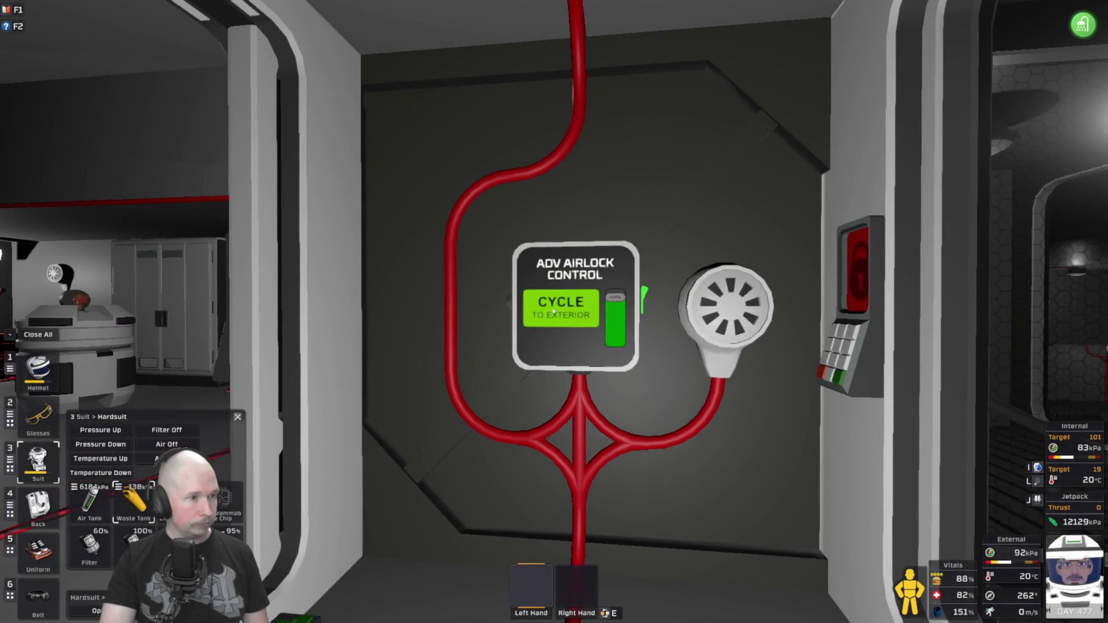
# Cycle the airlock to the exterior and walk up to its opened door.
pyautogui.press('1')
pyautogui.press('`')
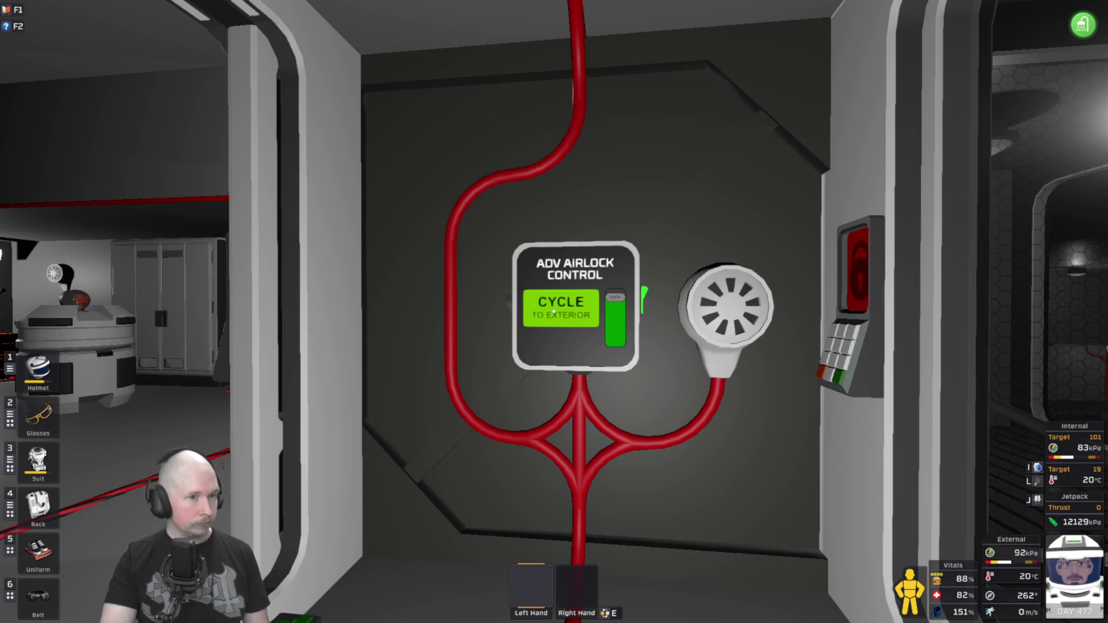
pyautogui.click(554, 311)
pyautogui.press('d')
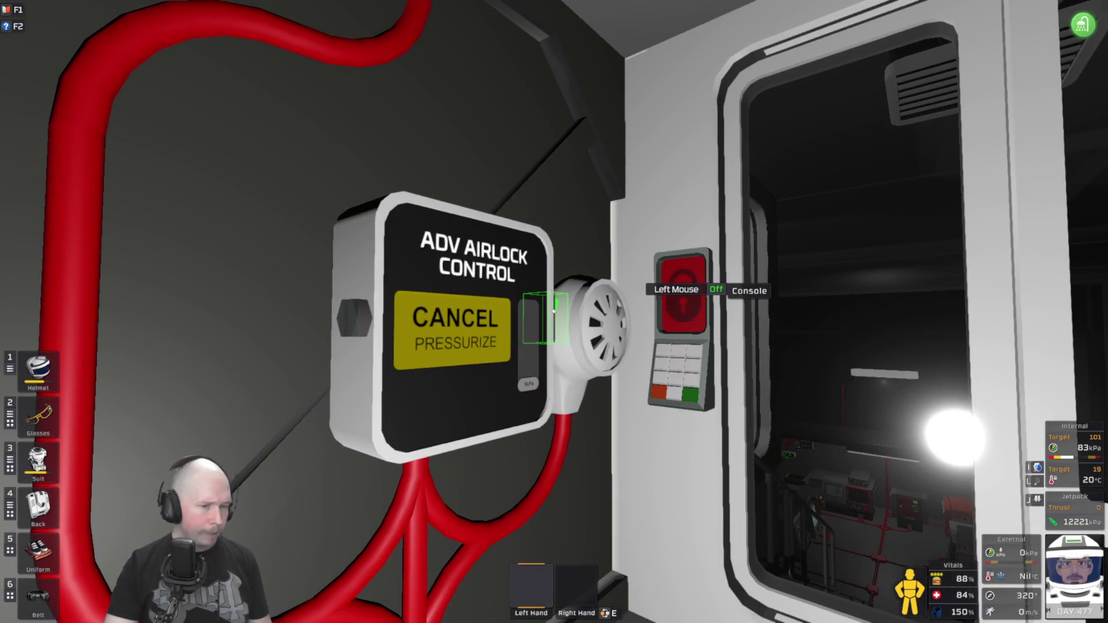
# Walk through the opened airlock, across the outer hall, and down into the second airlock.
pyautogui.press('w')
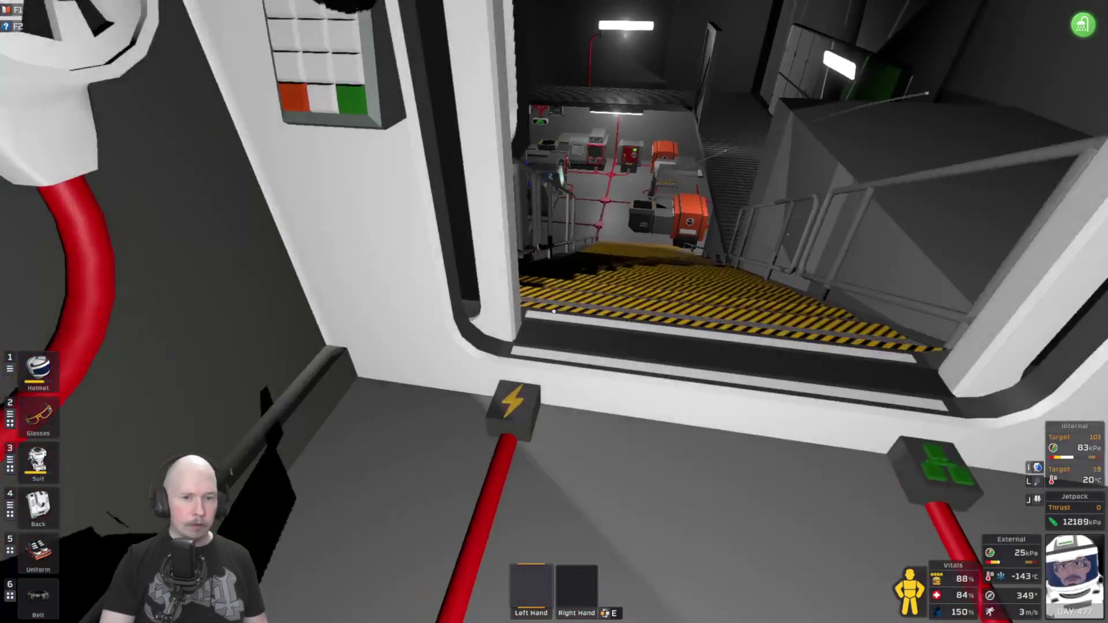
pyautogui.press('w')
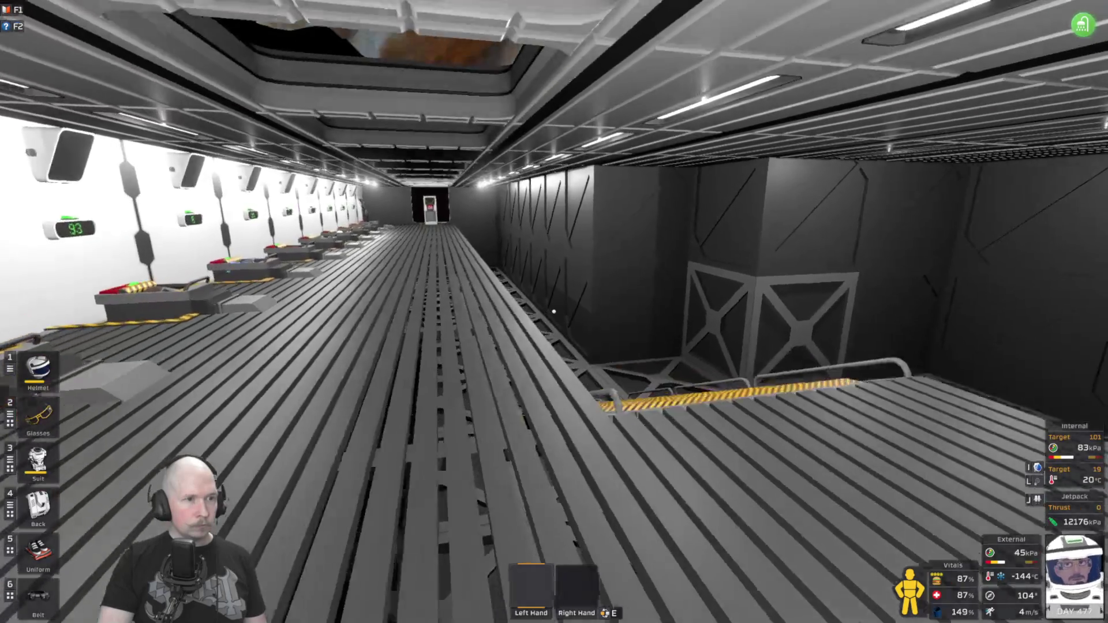
pyautogui.moveTo(553, 312)
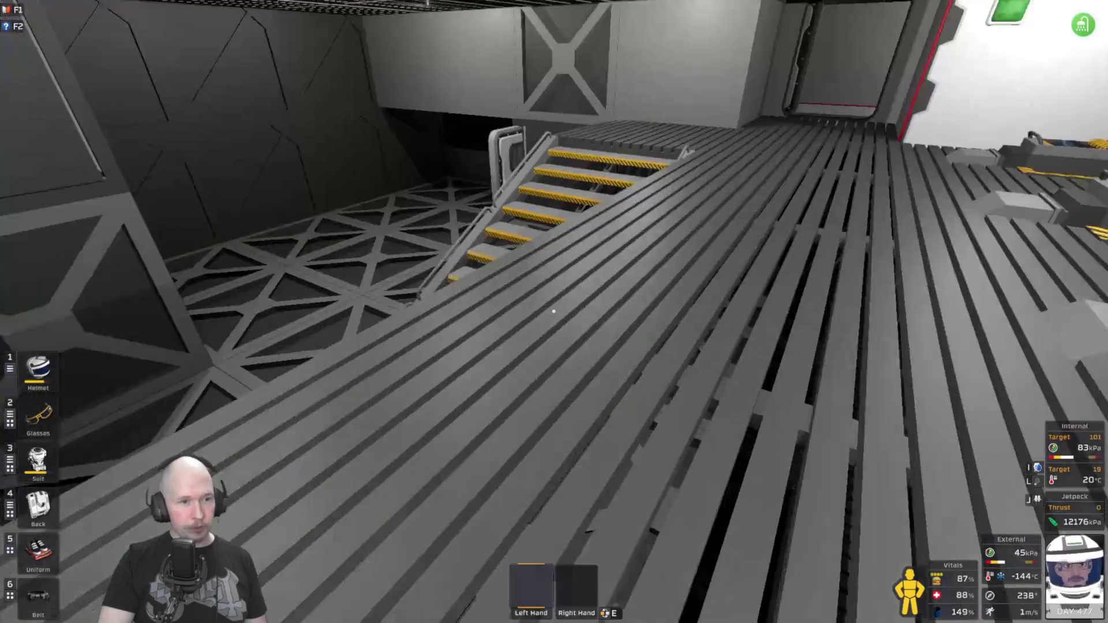
pyautogui.press('w')
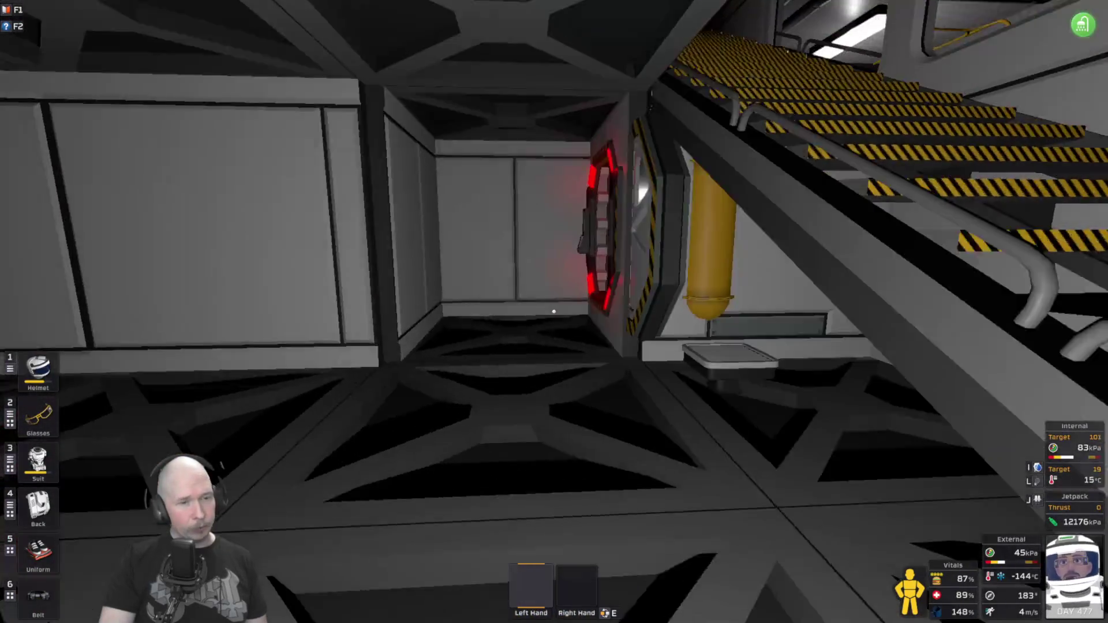
# Pass through the second airlock and walk past the wheat hydroponics trays to the liquid tank.
pyautogui.press('w')
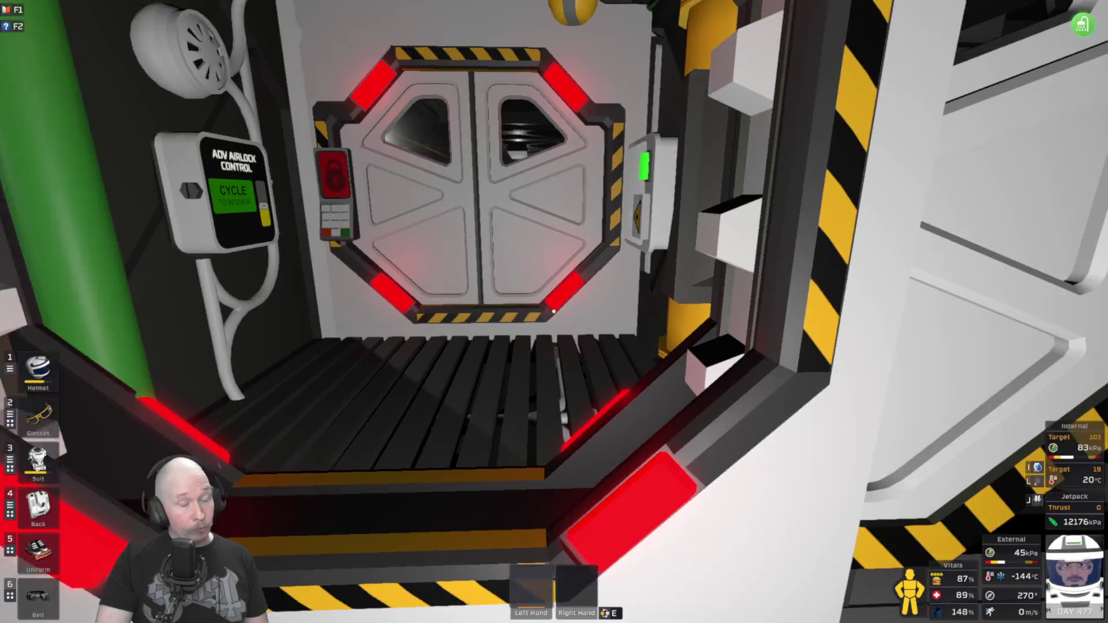
pyautogui.press('w')
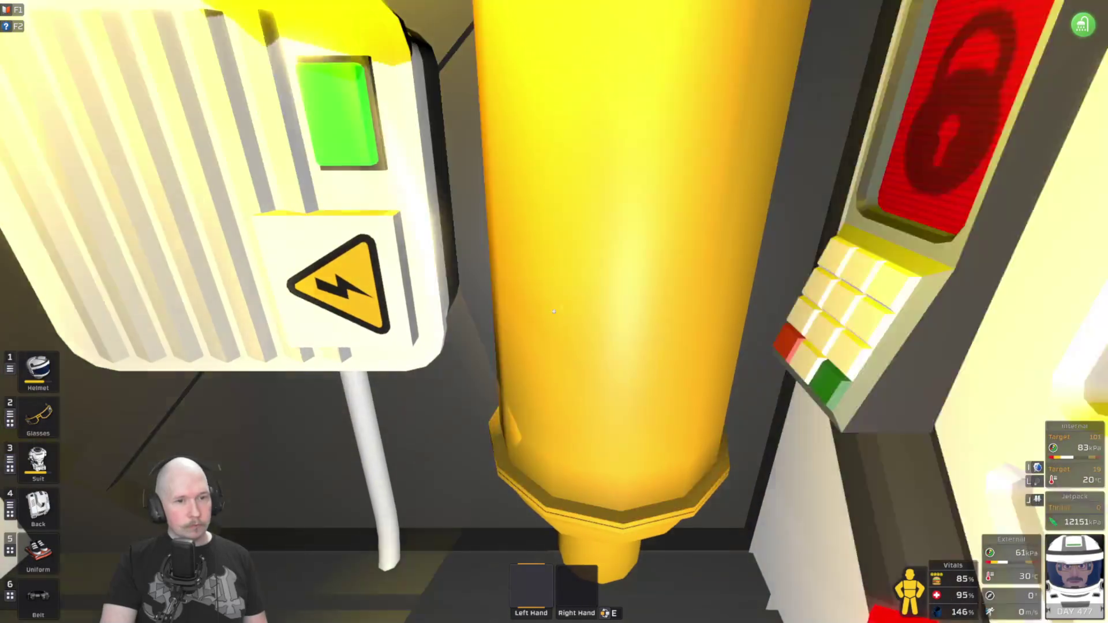
pyautogui.press('s')
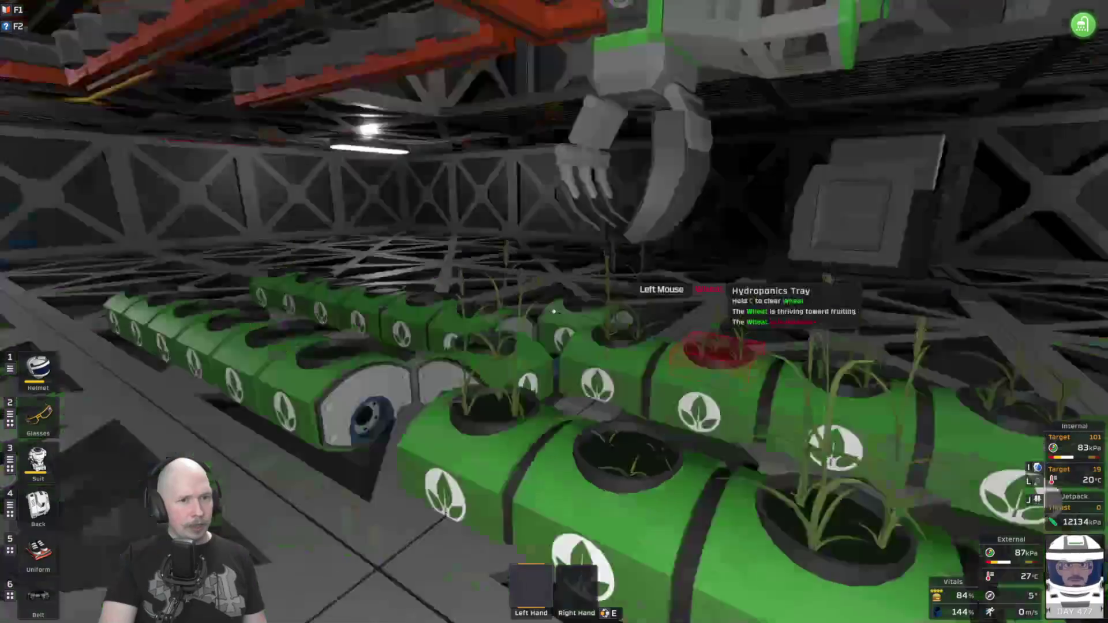
pyautogui.press('w')
pyautogui.press('w')
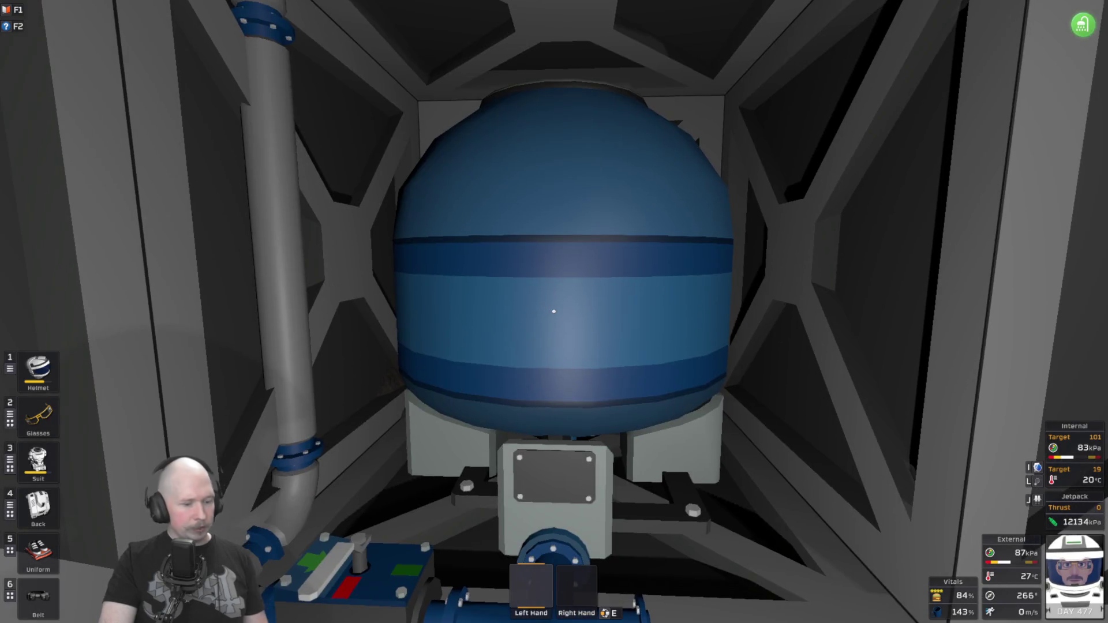
# Read the Liquid Tank Small (165 L water) with the Advanced Tablet, then return it to the belt.
pyautogui.press('6')
pyautogui.click(986, 391)
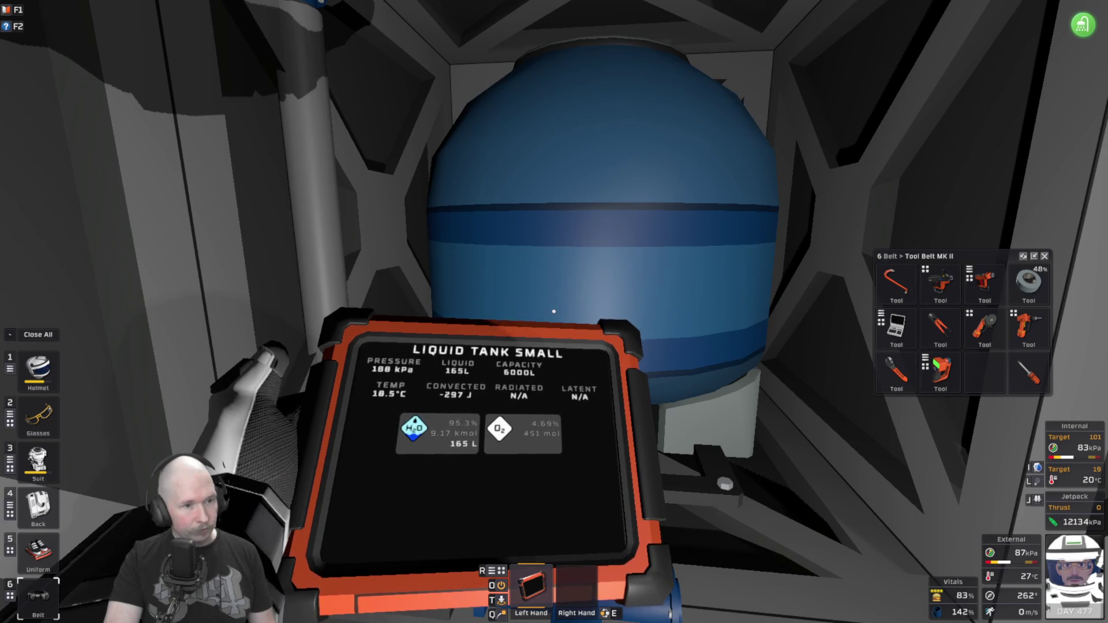
pyautogui.press('f')
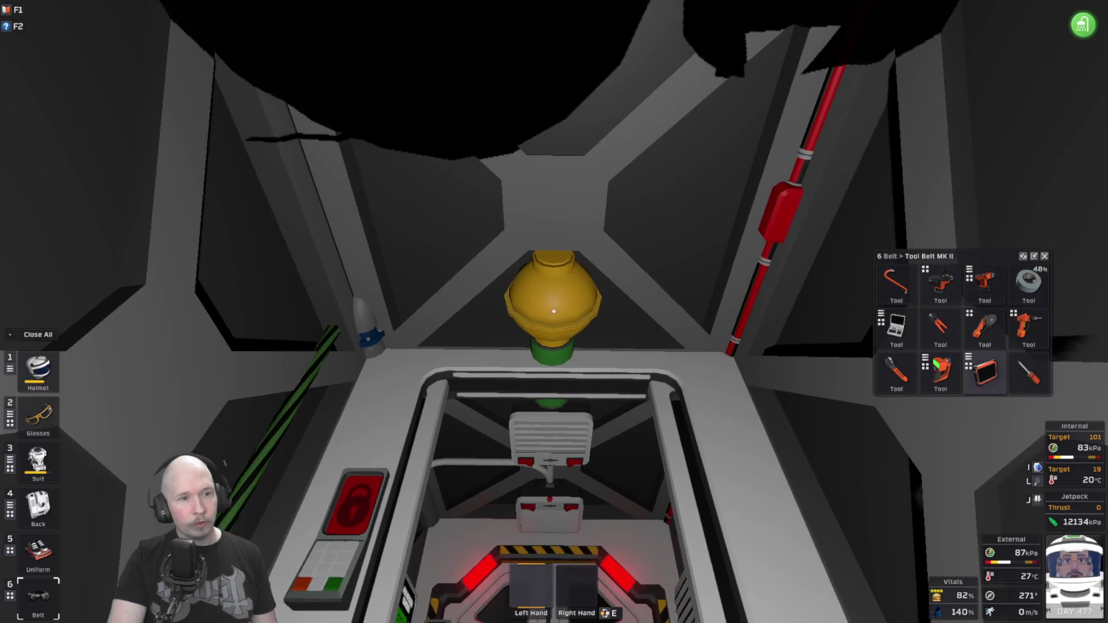
pyautogui.scroll(-1, 553, 312)
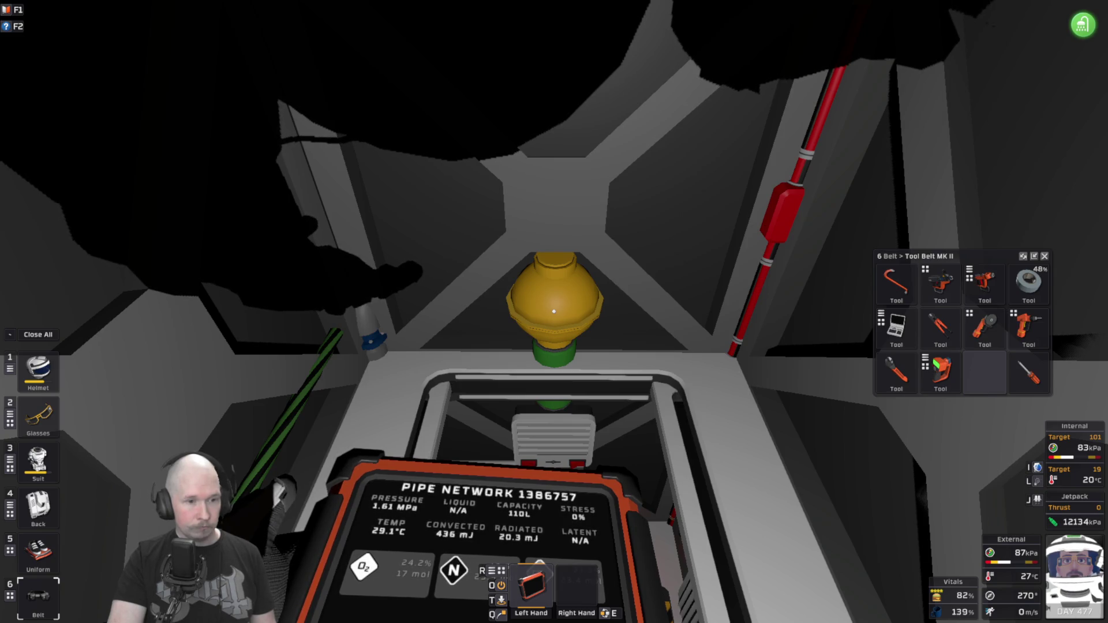
# Stow the tablet after reading the 1.61 MPa pipe network, then walk to the airlock door.
pyautogui.press('t')
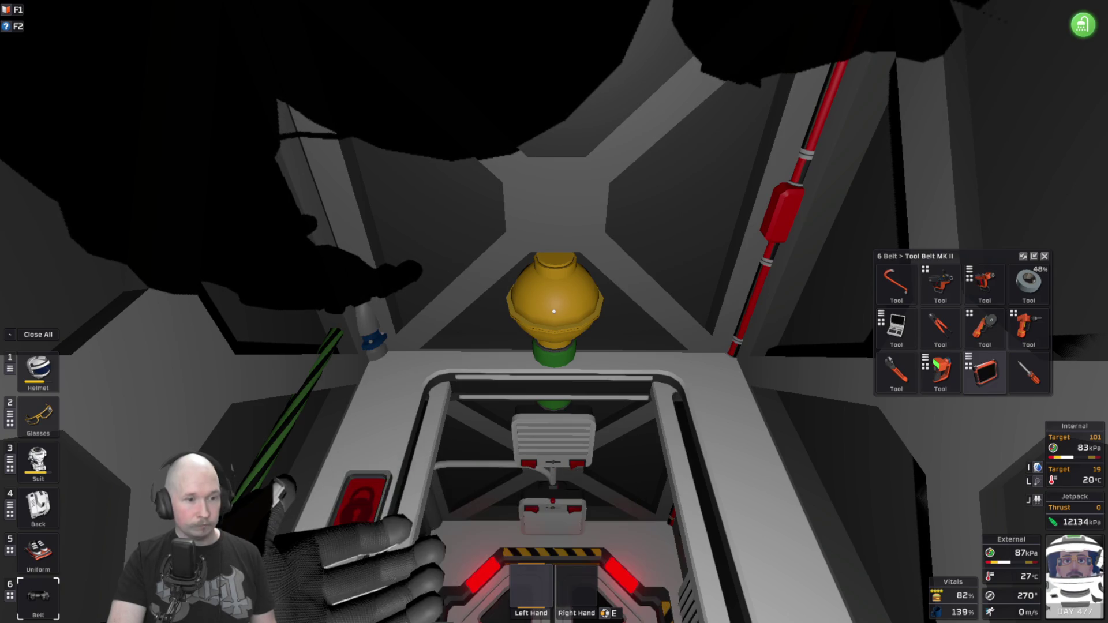
pyautogui.moveTo(554, 311)
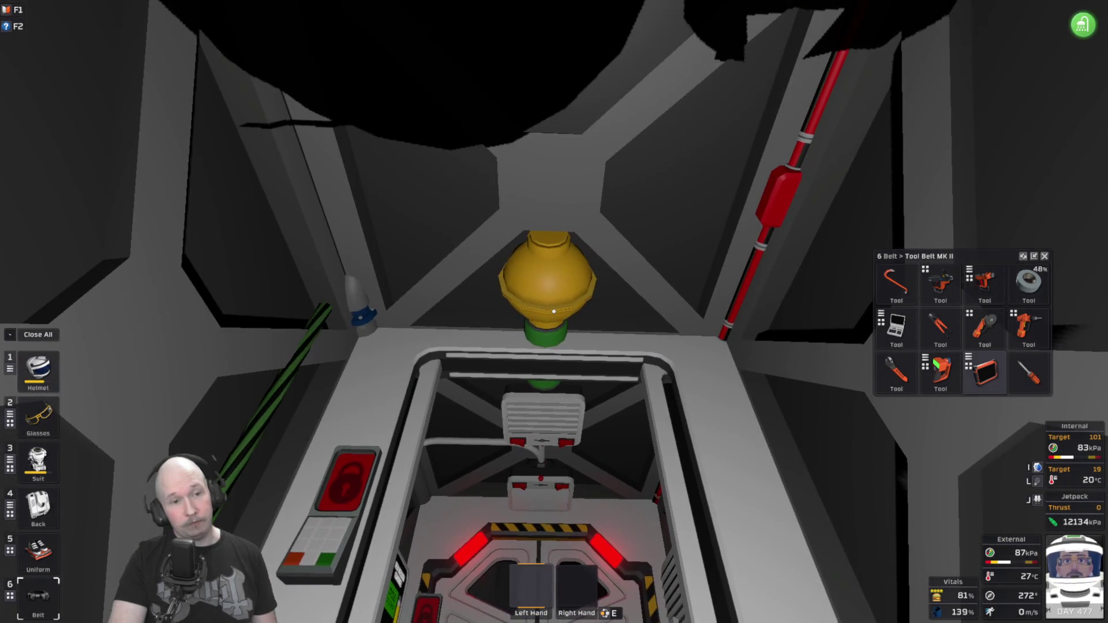
pyautogui.press('w')
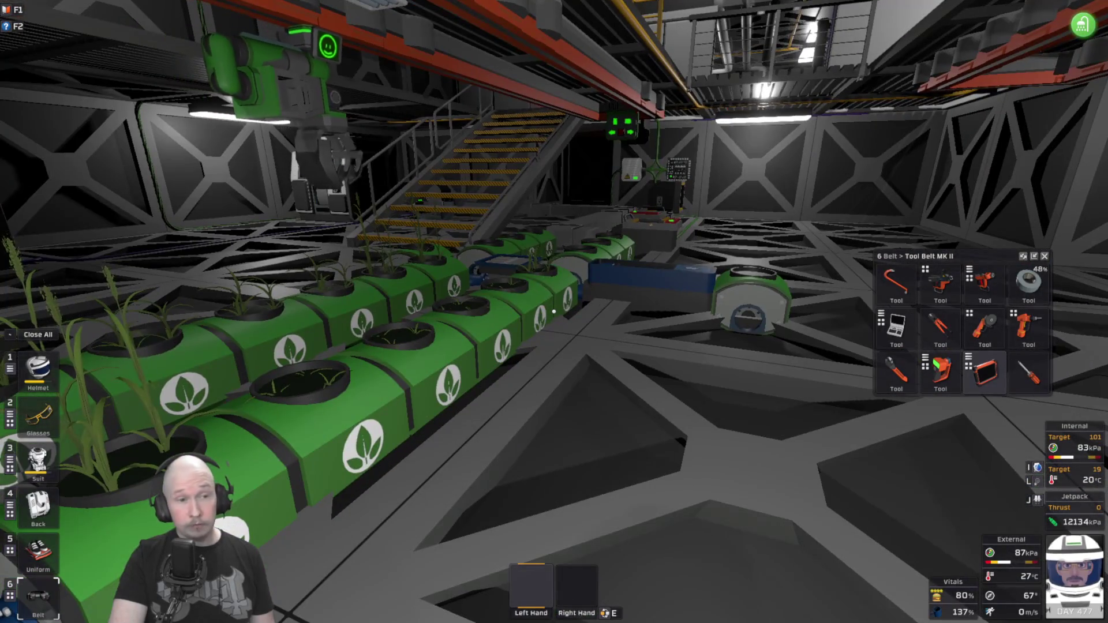
# Walk past the chute import bin and a hydroponics tray to face the logic chip wall.
pyautogui.press('w')
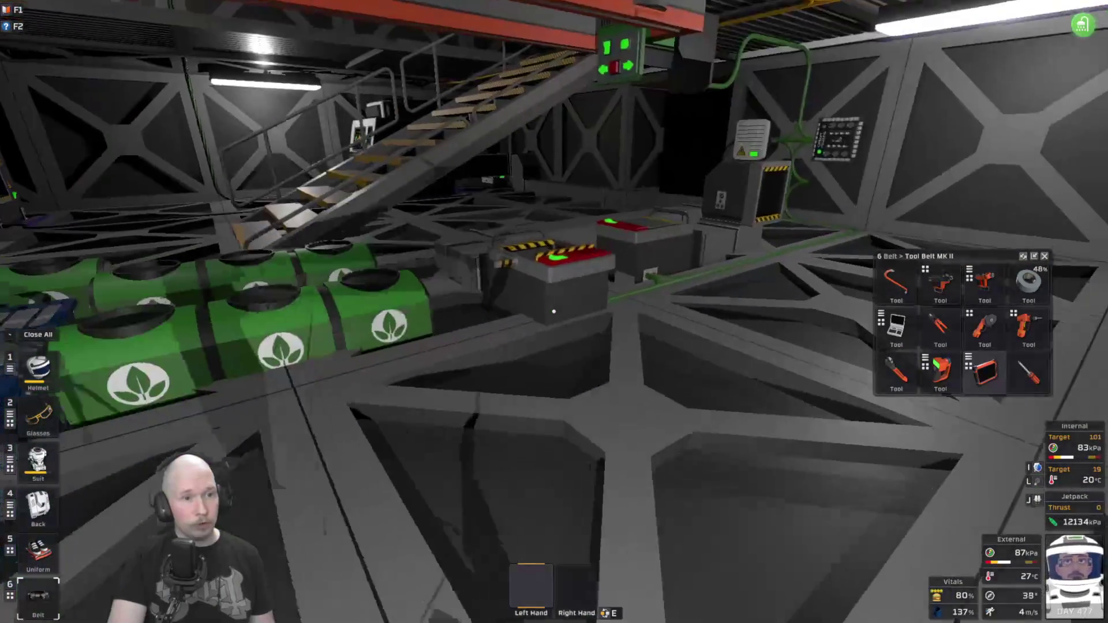
pyautogui.press('s')
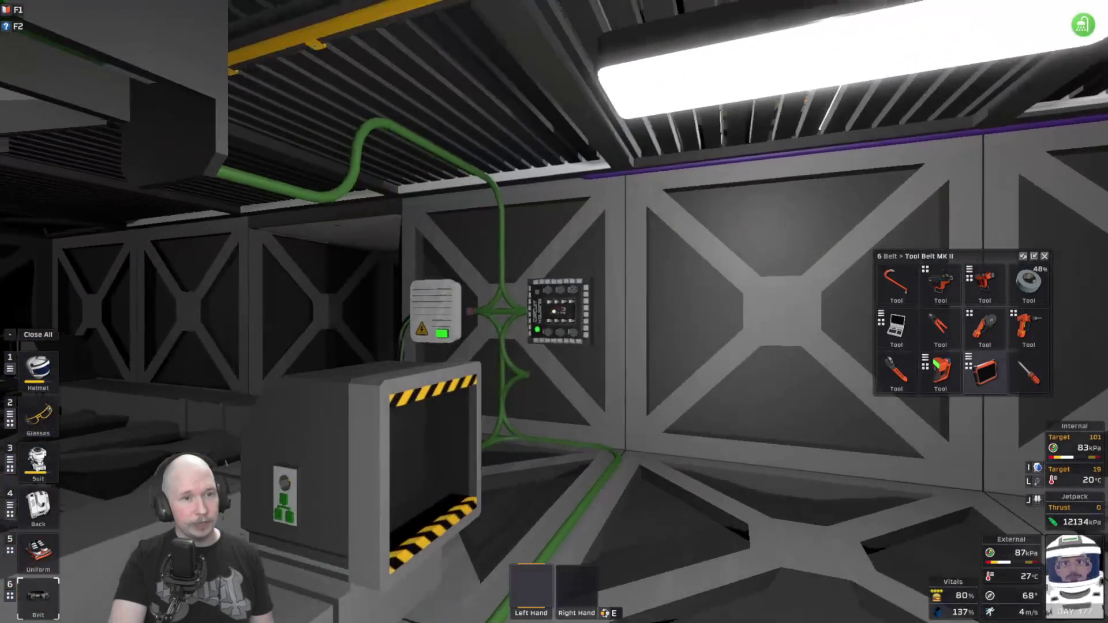
pyautogui.press('w')
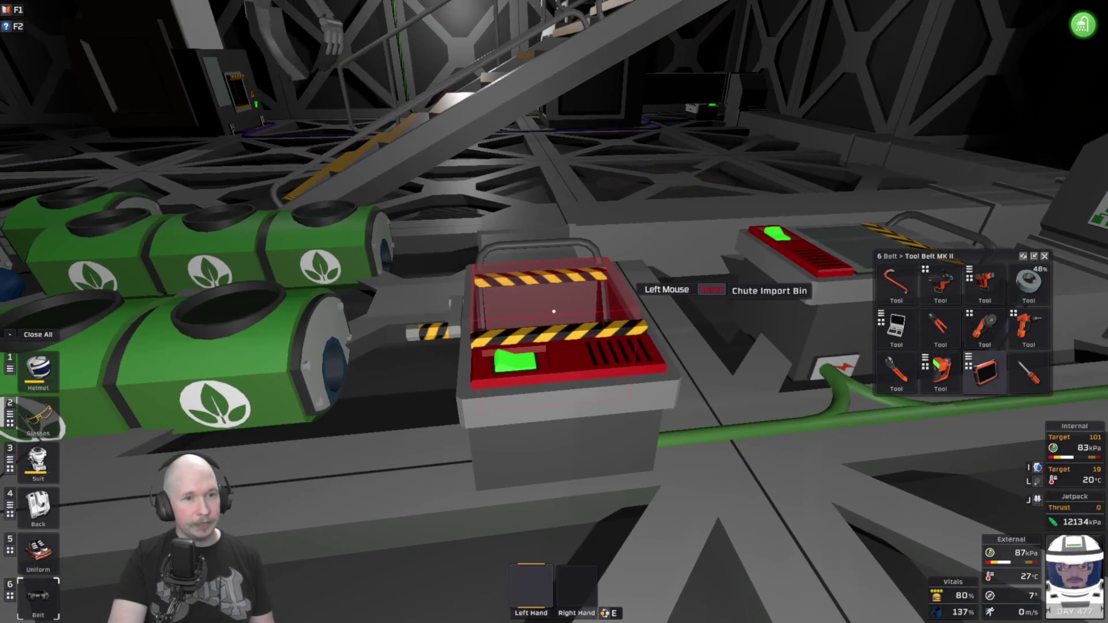
pyautogui.press('s')
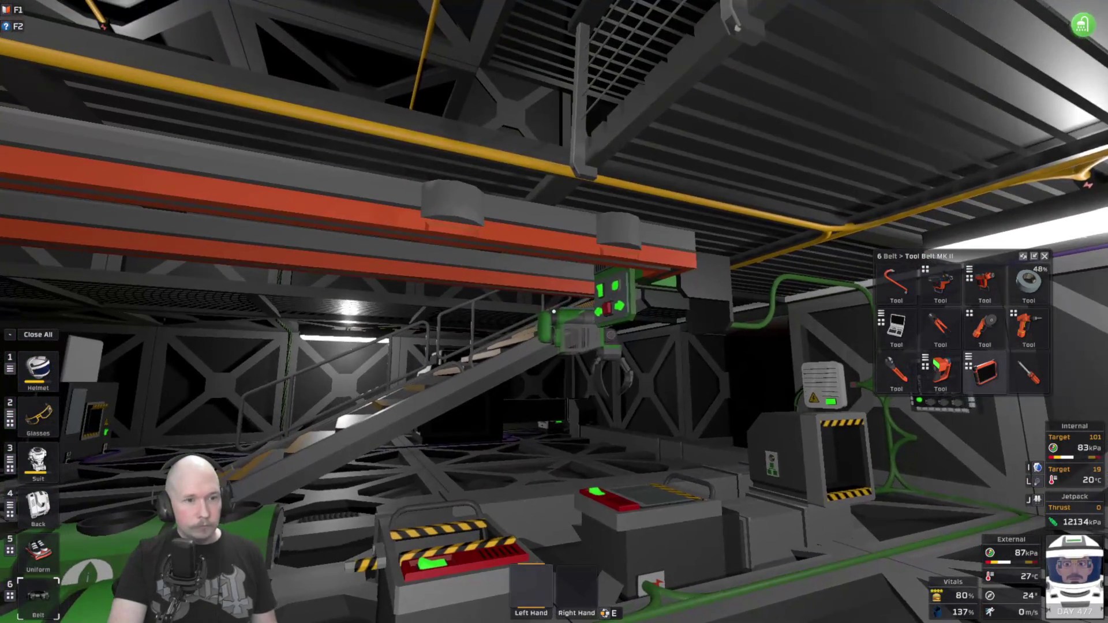
pyautogui.press('w')
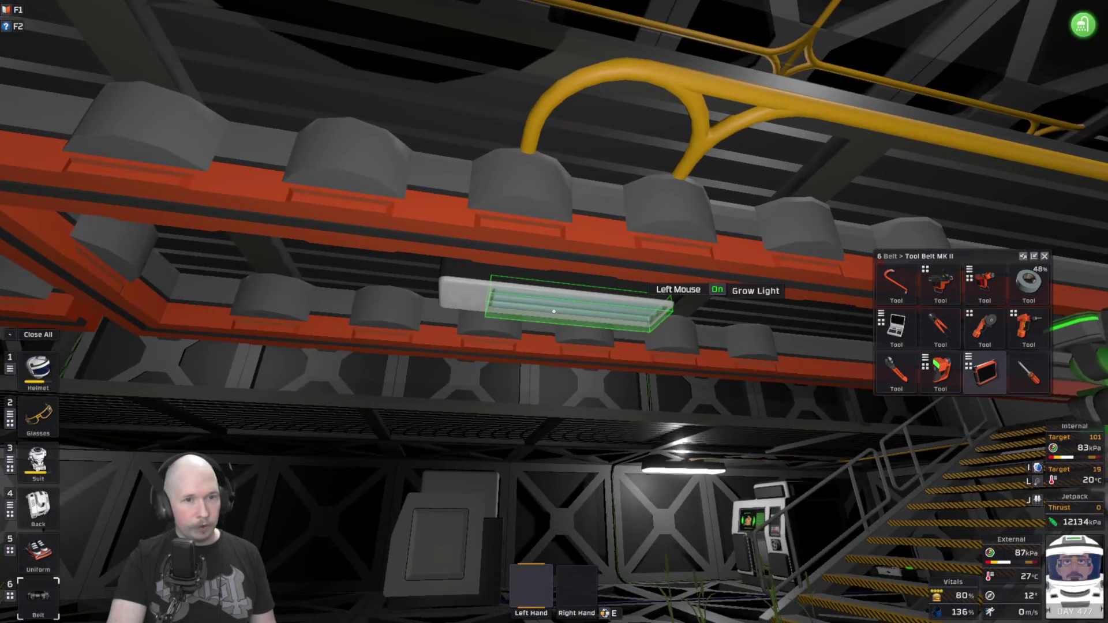
pyautogui.press('w')
pyautogui.press('w')
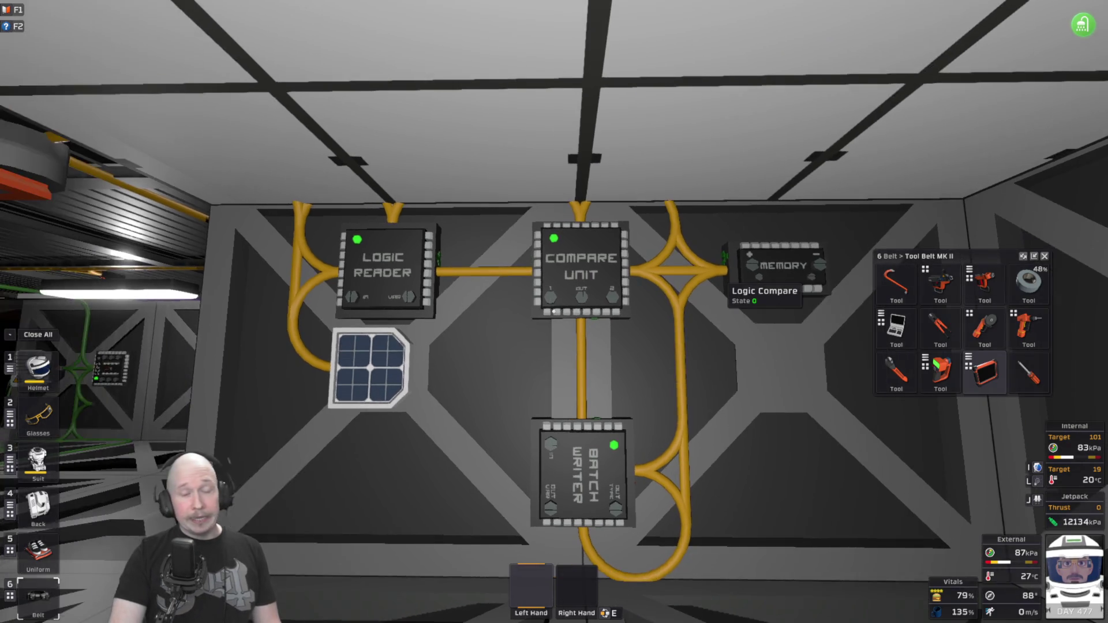
# Detour into the planter hall, then return to the logic wall's daylight sensor by the Batch Writer.
pyautogui.press('w')
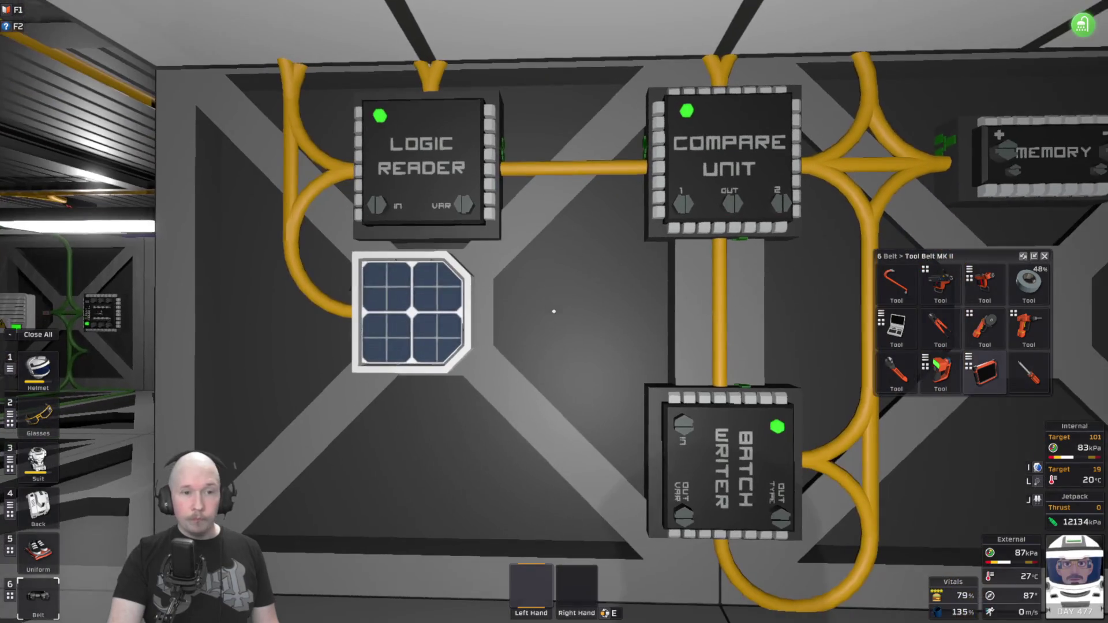
pyautogui.press('w')
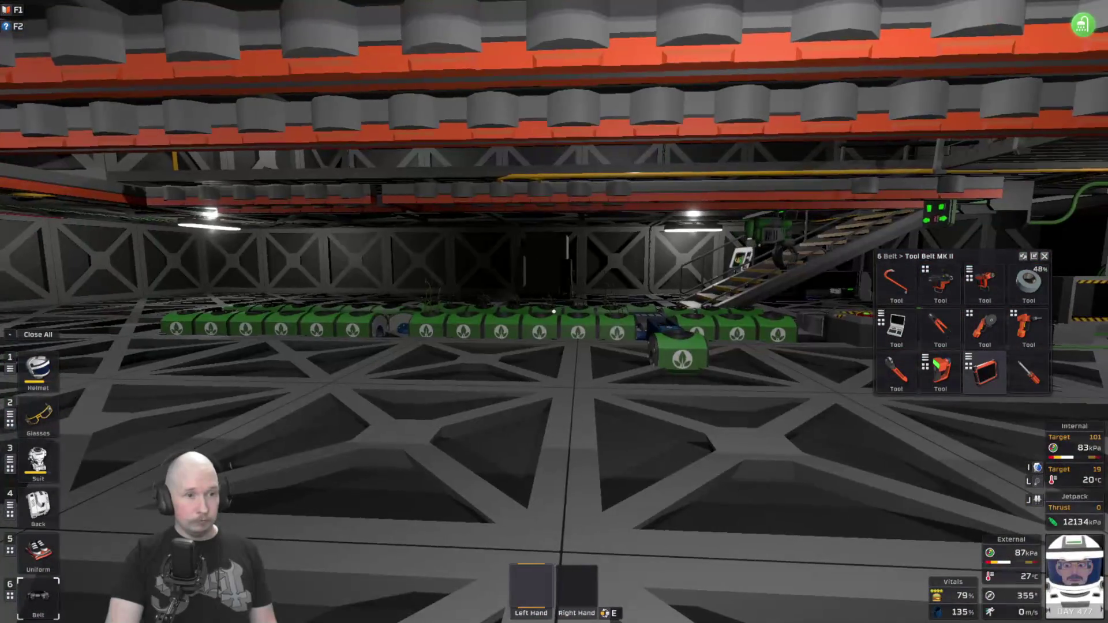
pyautogui.press('w')
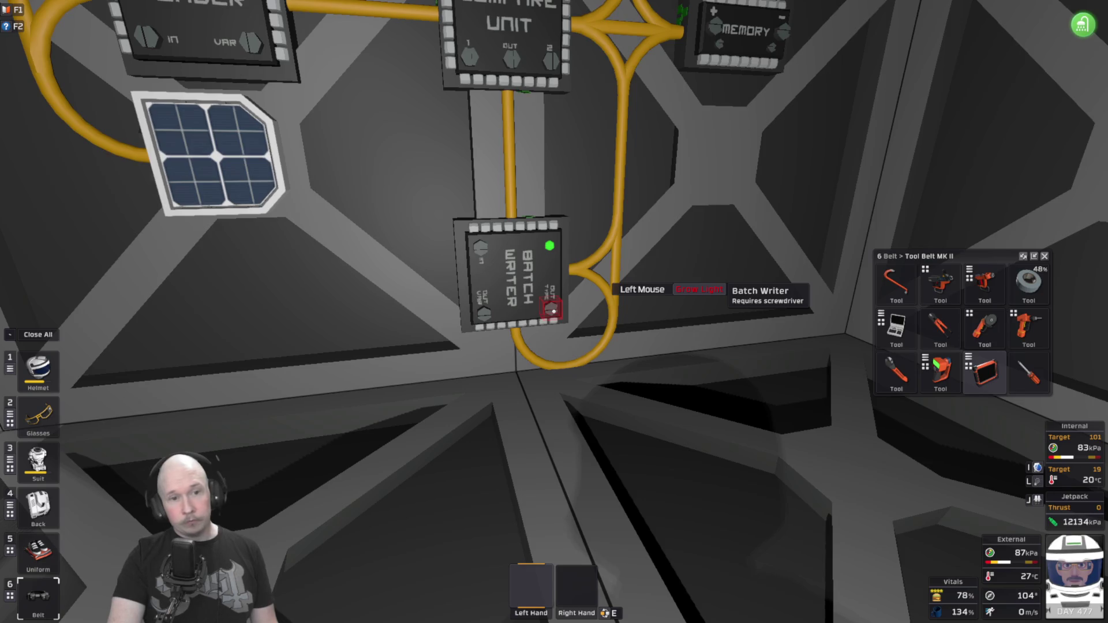
pyautogui.press('s')
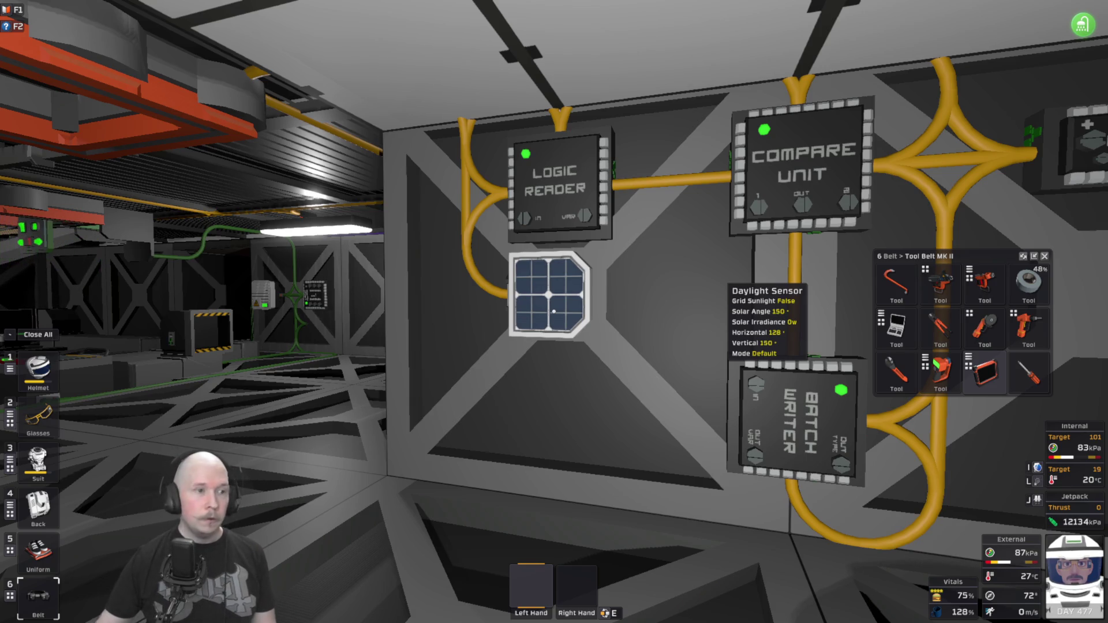
# Back away from the logic wall past the IC10 circuit housing and close the tool belt window.
pyautogui.press('s')
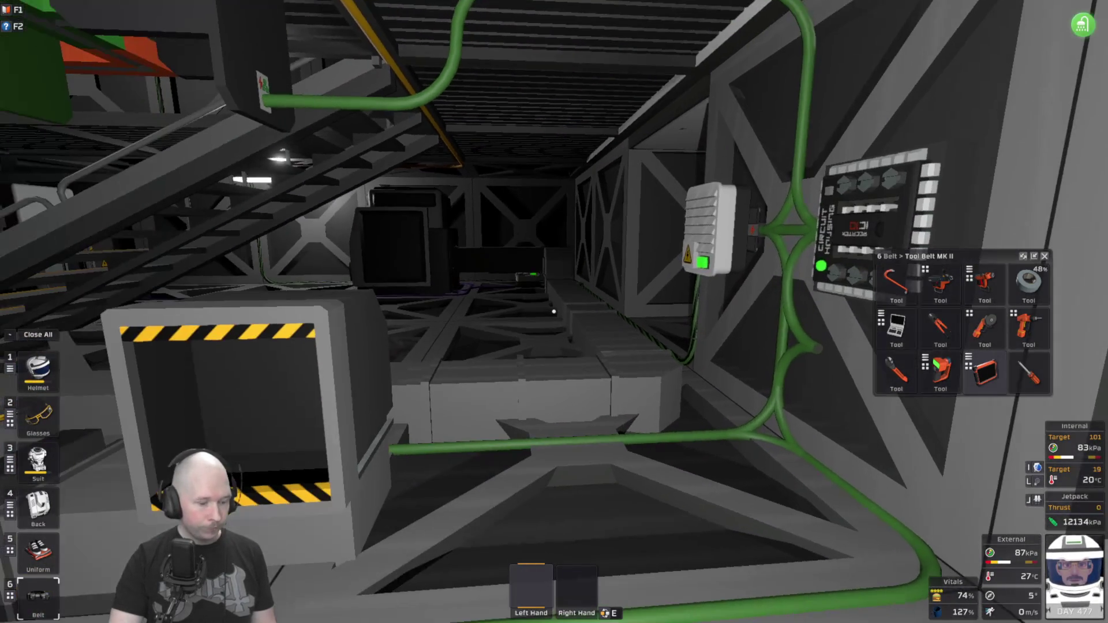
pyautogui.press('6')
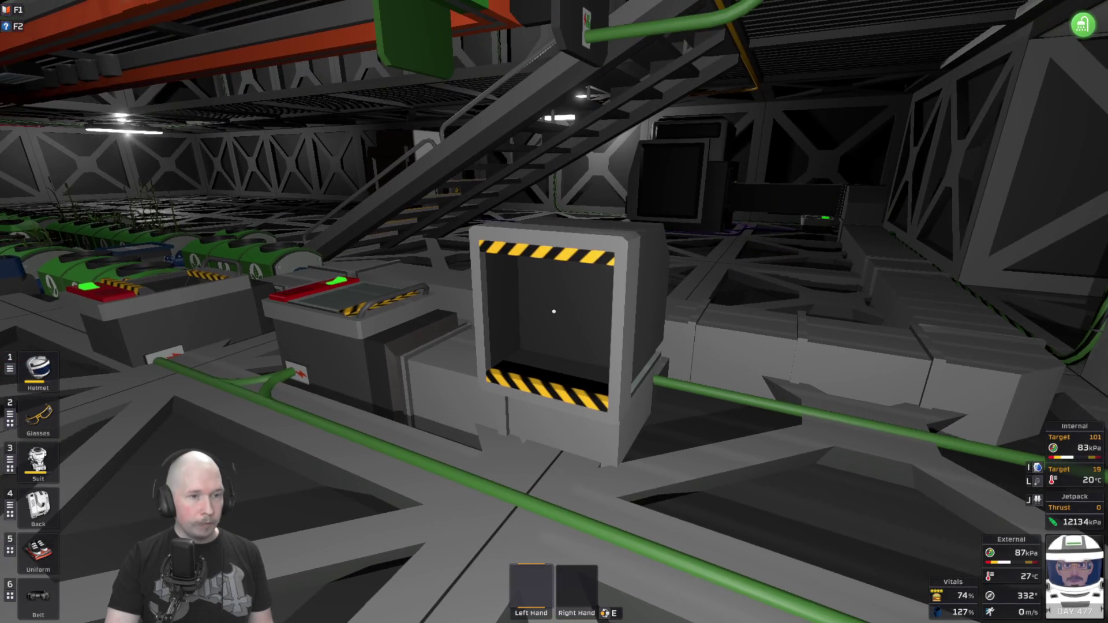
# Walk to the battery and hopper machines, circle the chute import bin, and face the green planters.
pyautogui.press('a')
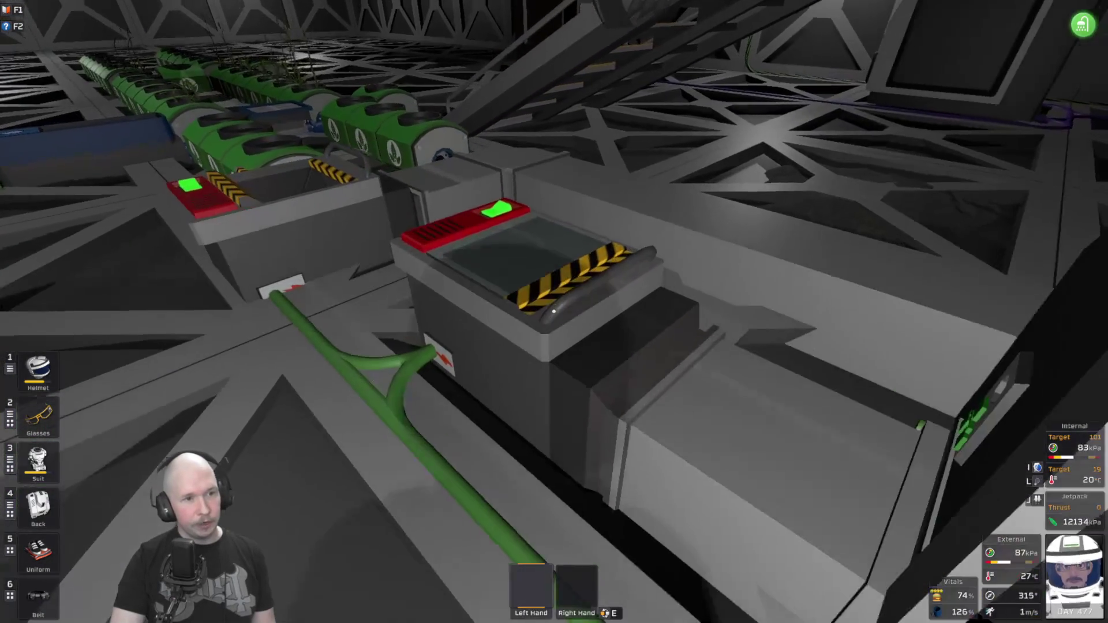
pyautogui.press('w')
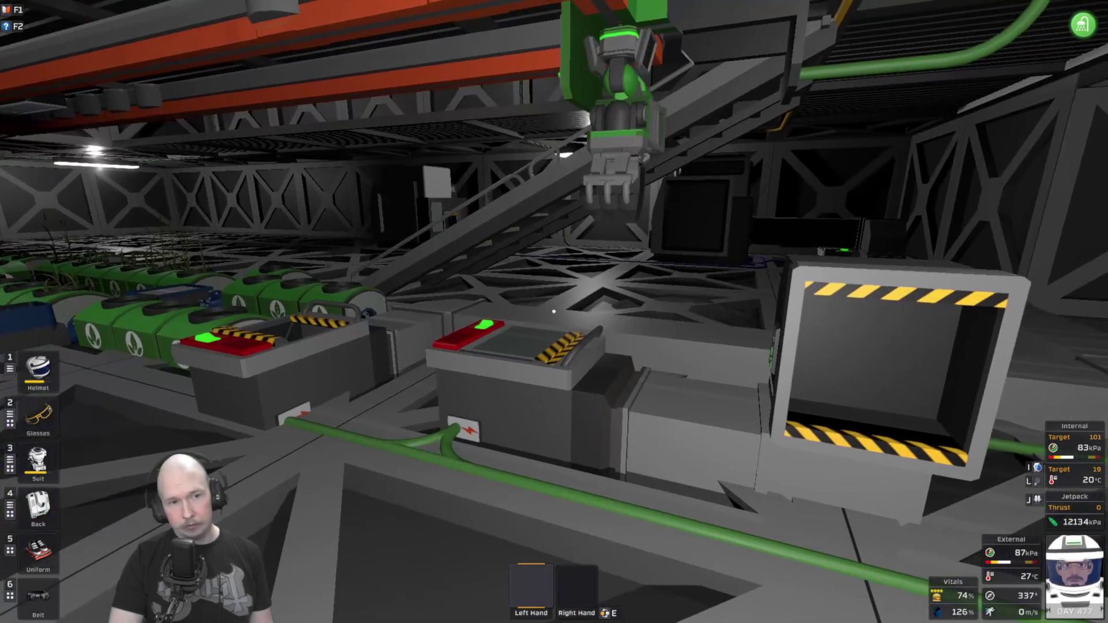
pyautogui.press('a')
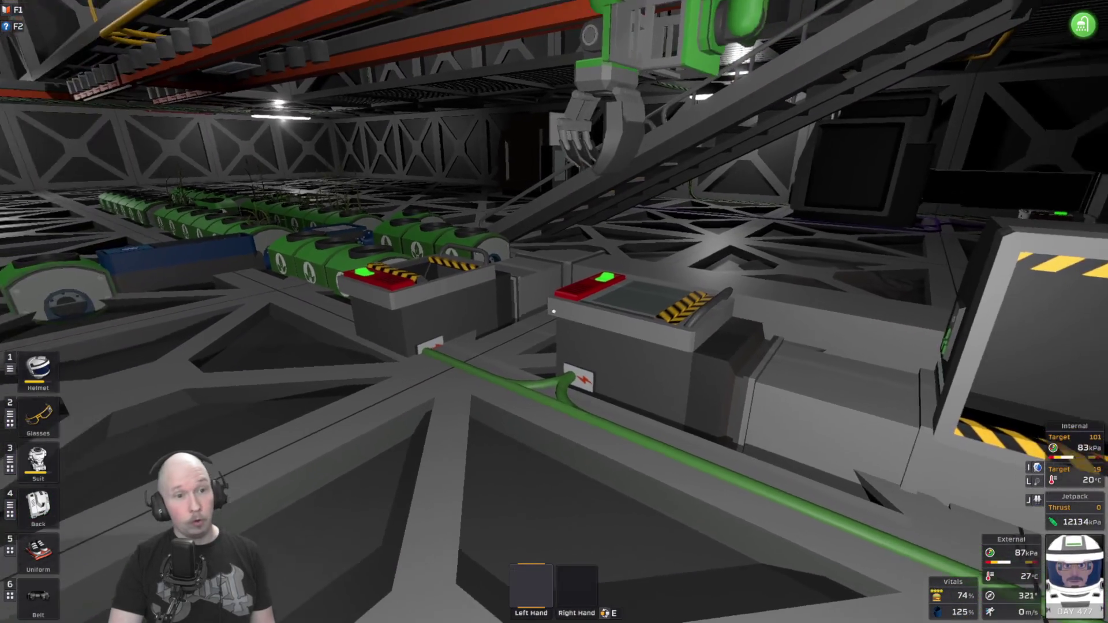
pyautogui.press('a')
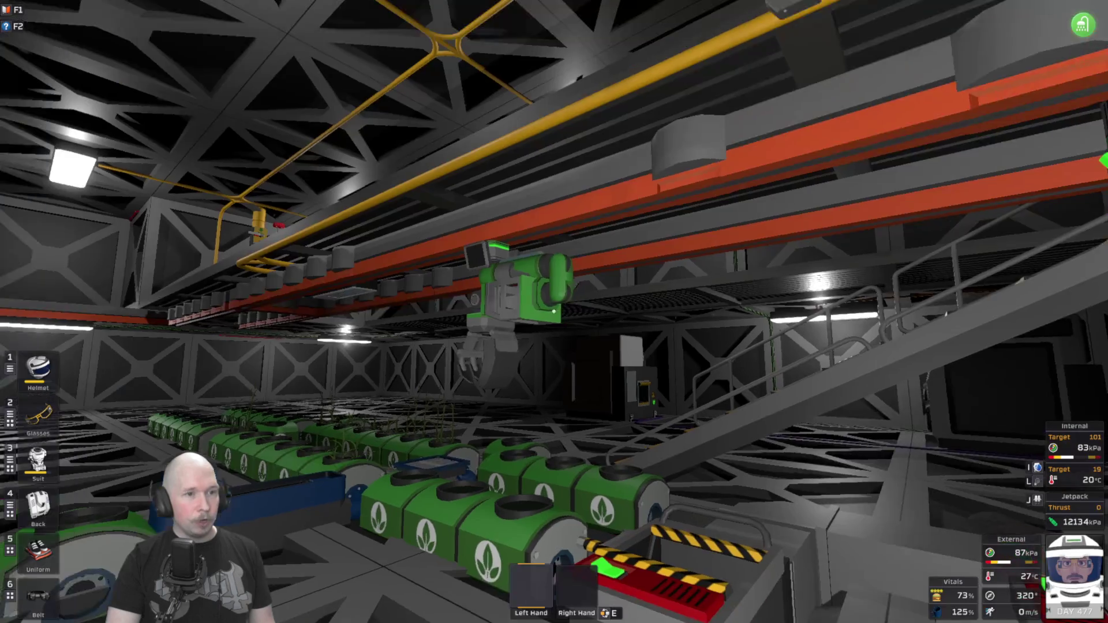
pyautogui.press('w')
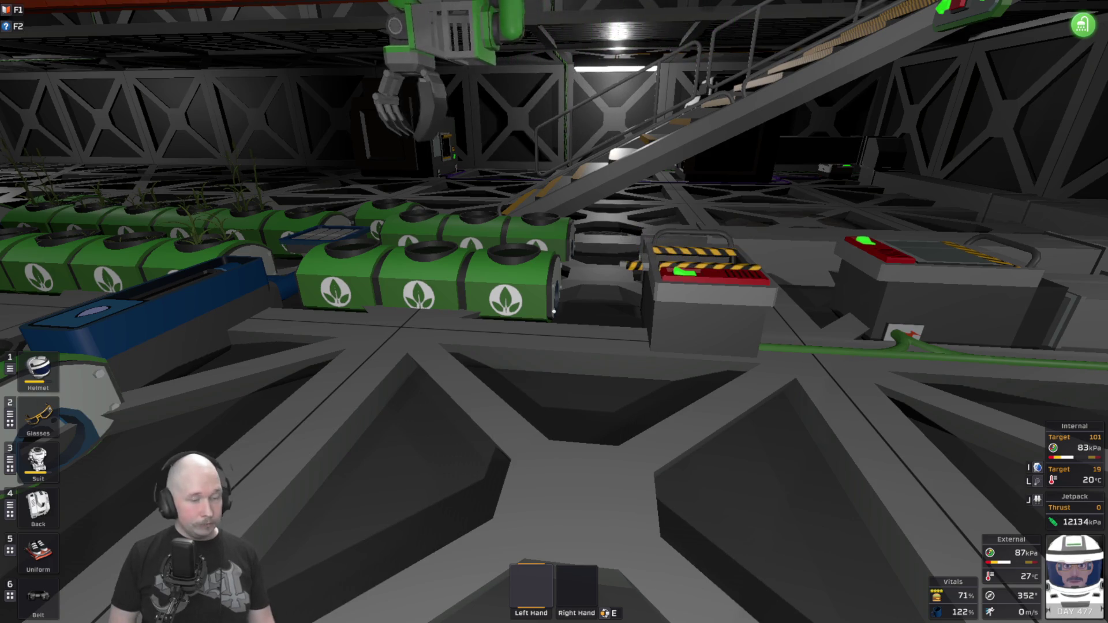
# Walk past the Chute Import Bin to stand facing the vending machine under the stairway.
pyautogui.press('w')
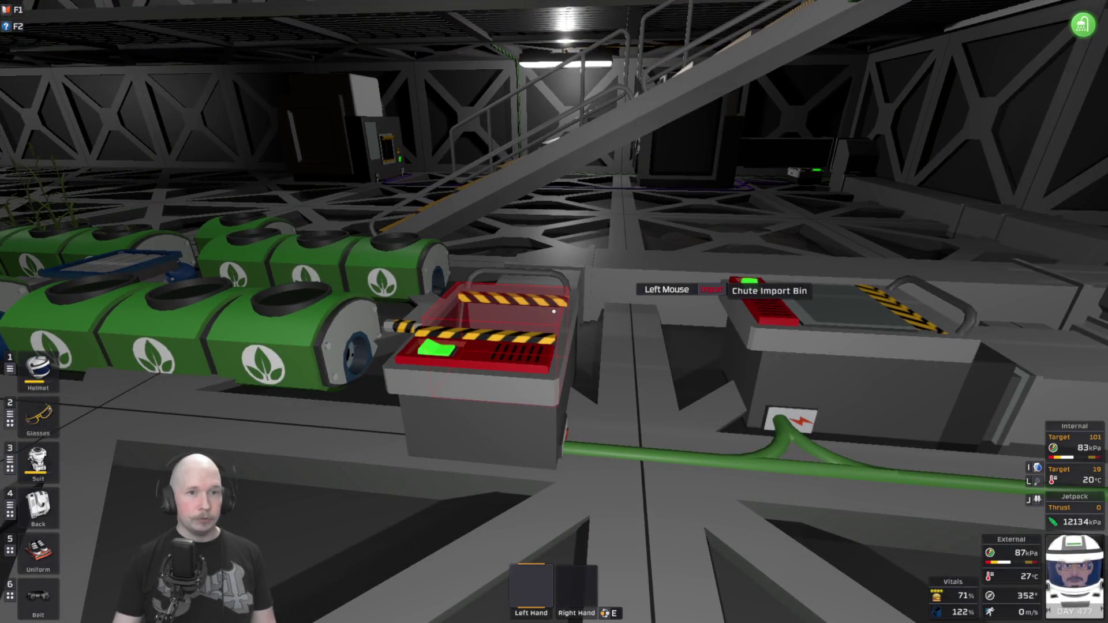
pyautogui.press('w')
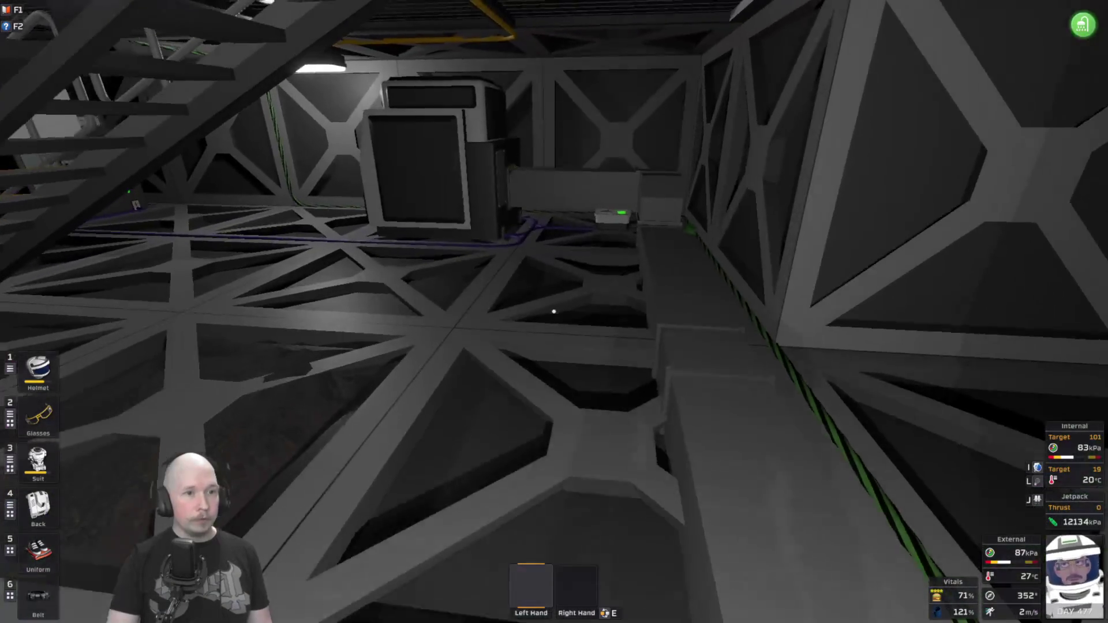
pyautogui.press('w')
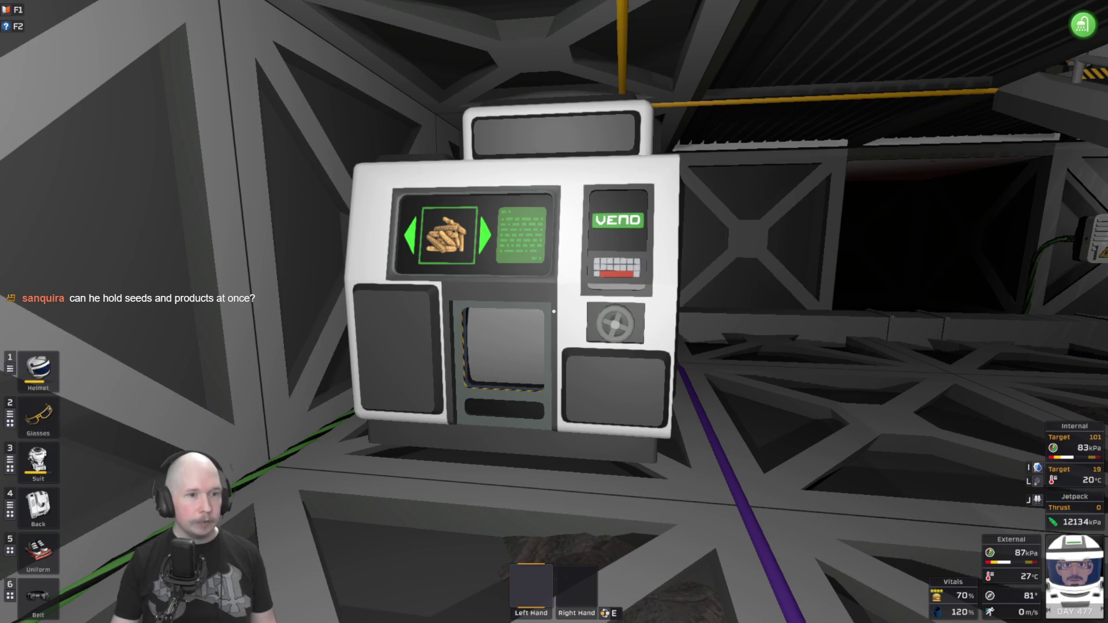
# Walk up to the LArRE hydroponics dock, then back off to view the wheat planters.
pyautogui.press('w')
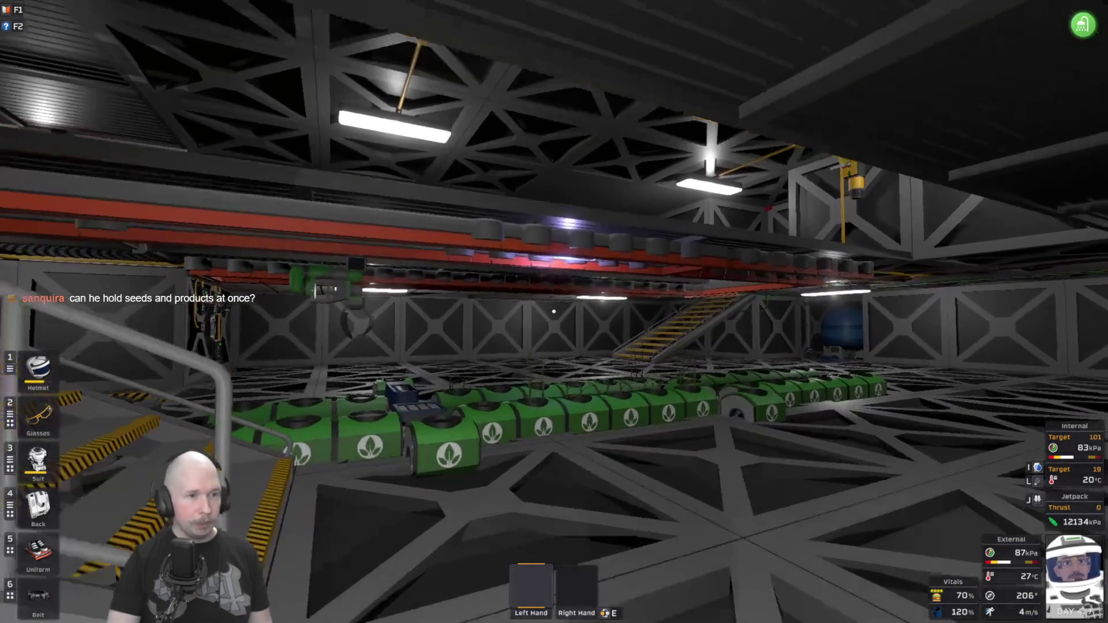
pyautogui.press('w')
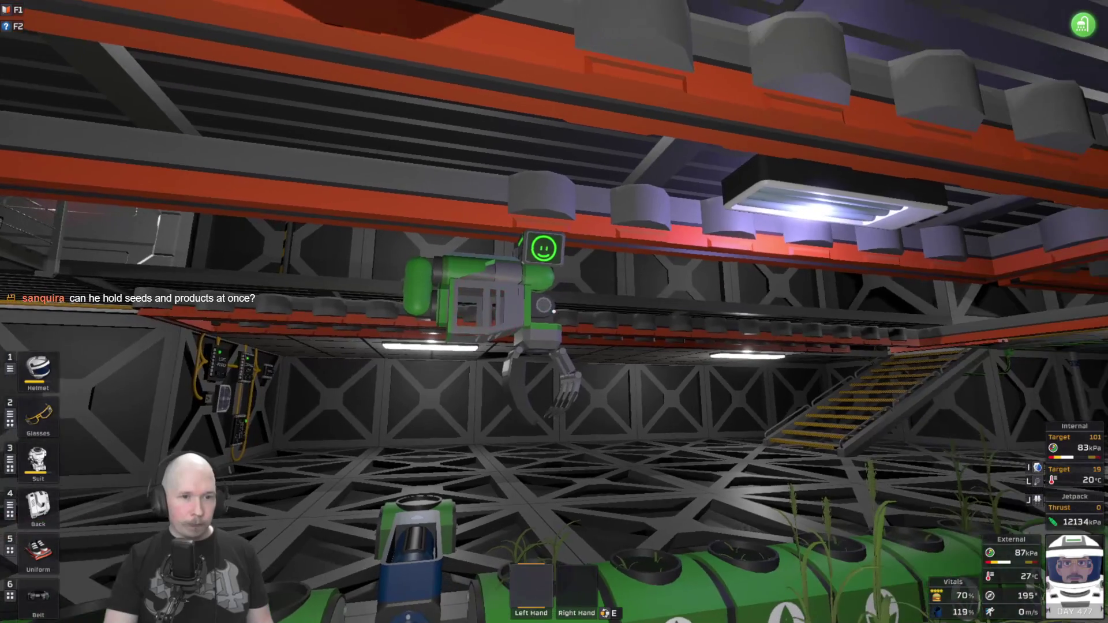
pyautogui.press('s')
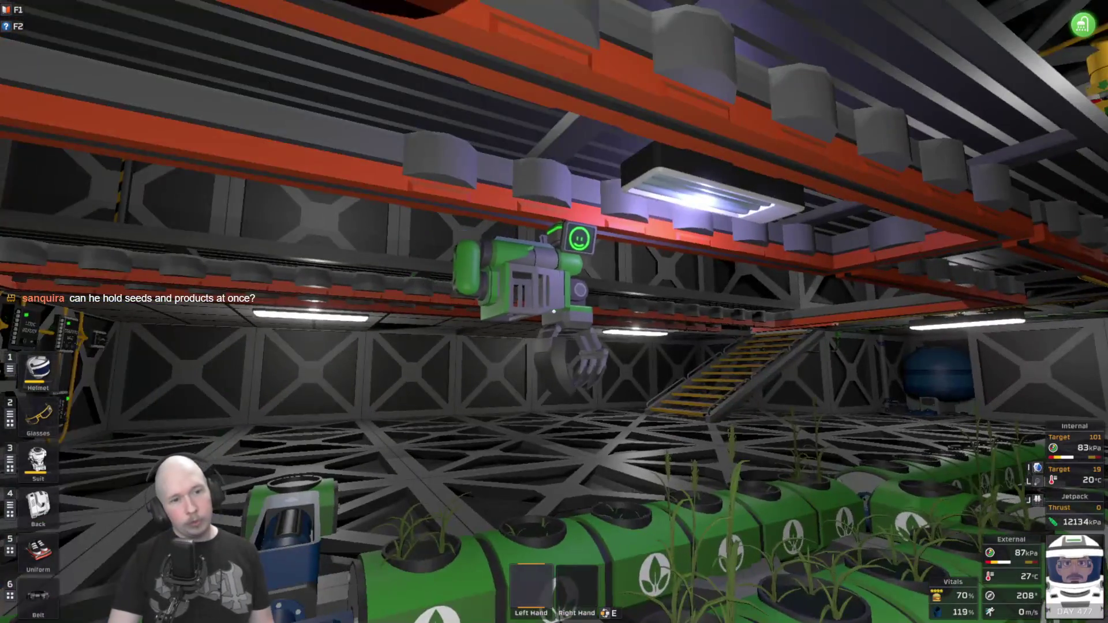
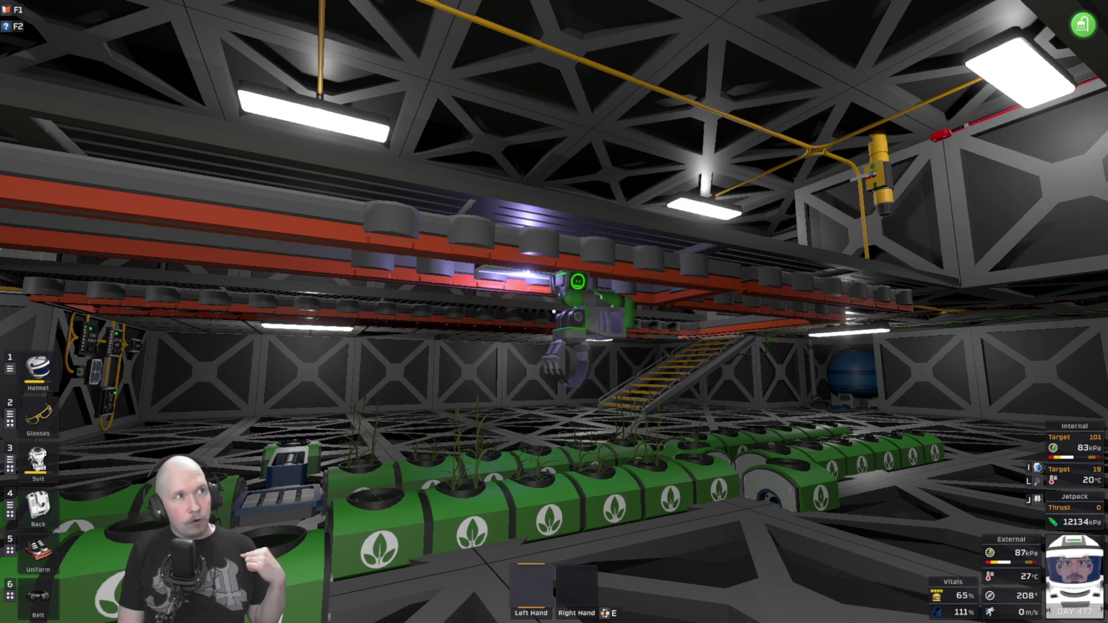
# Walk to the vending machine and back to the hydroponics tray rows.
pyautogui.press('w')
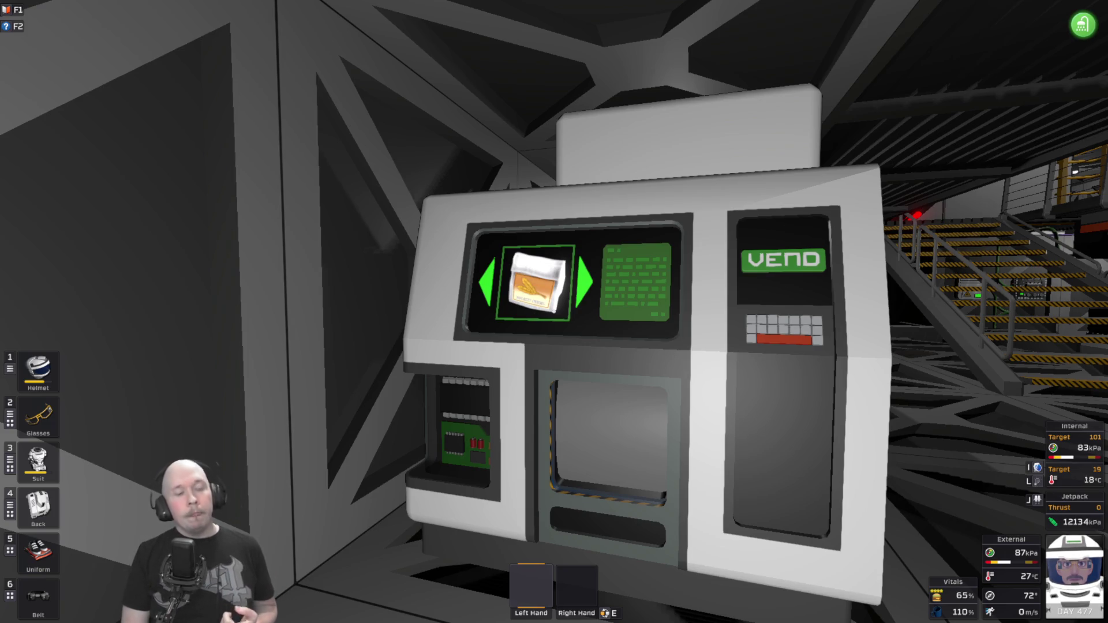
pyautogui.press('w')
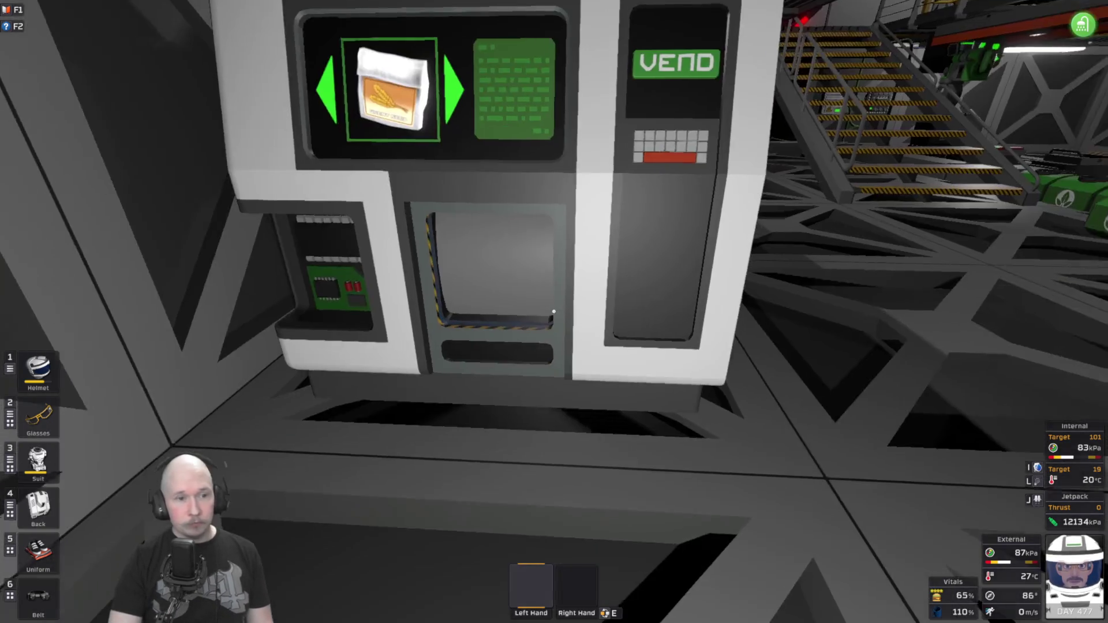
pyautogui.press('w')
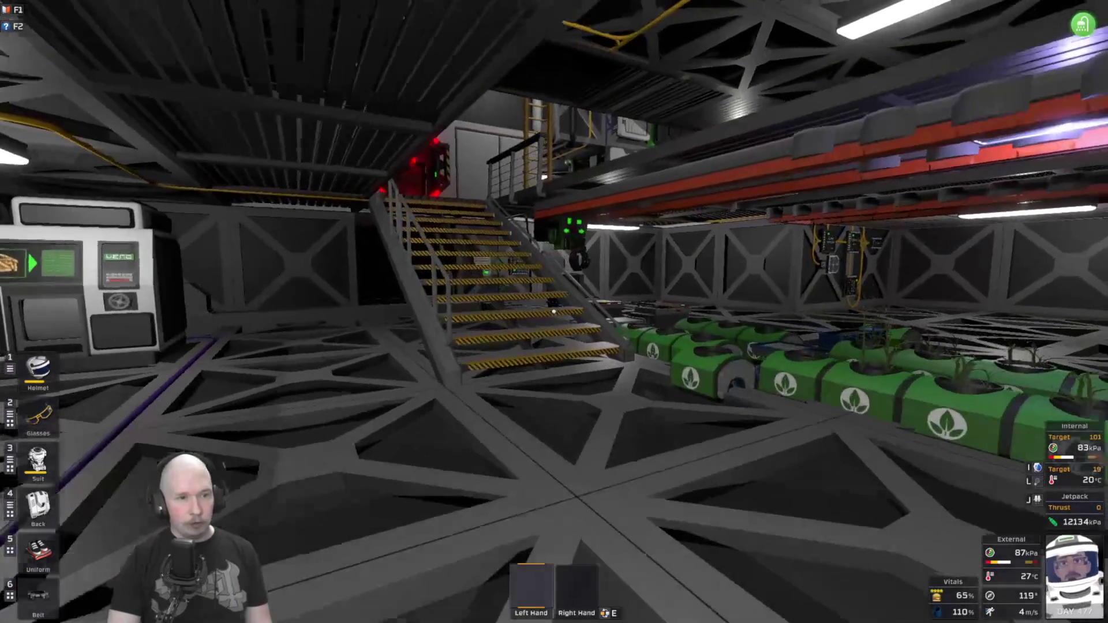
pyautogui.press('w')
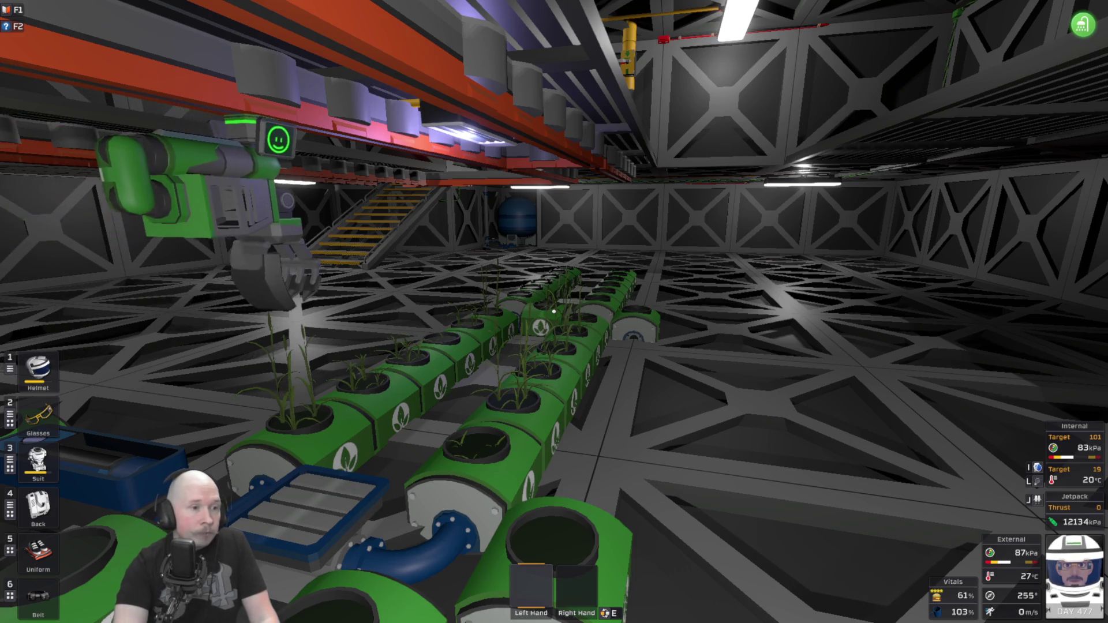
pyautogui.press('w')
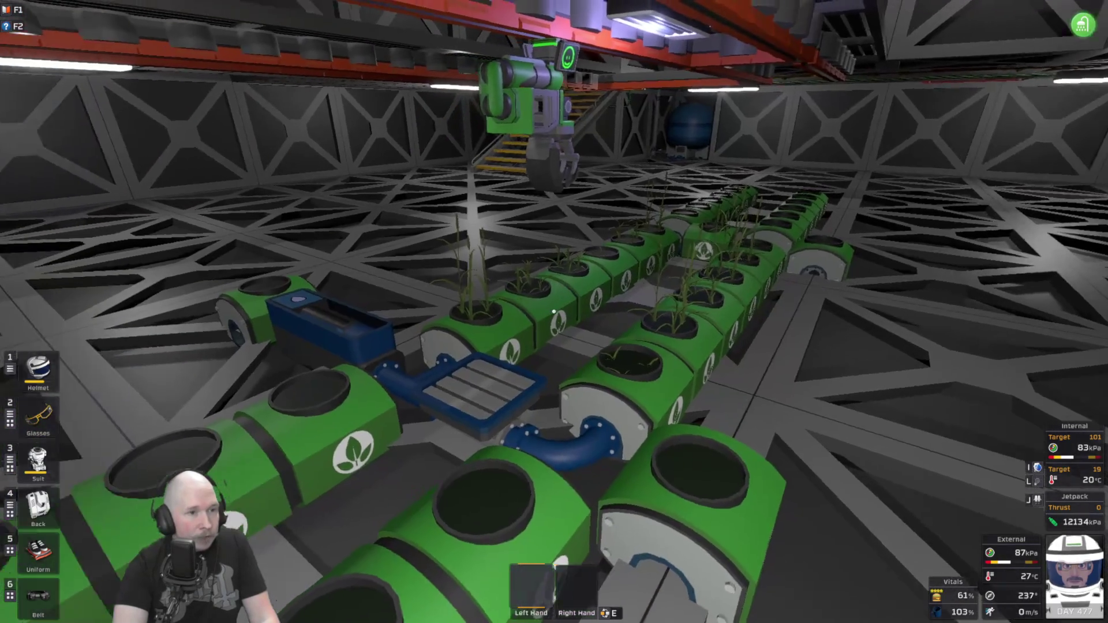
pyautogui.press('w')
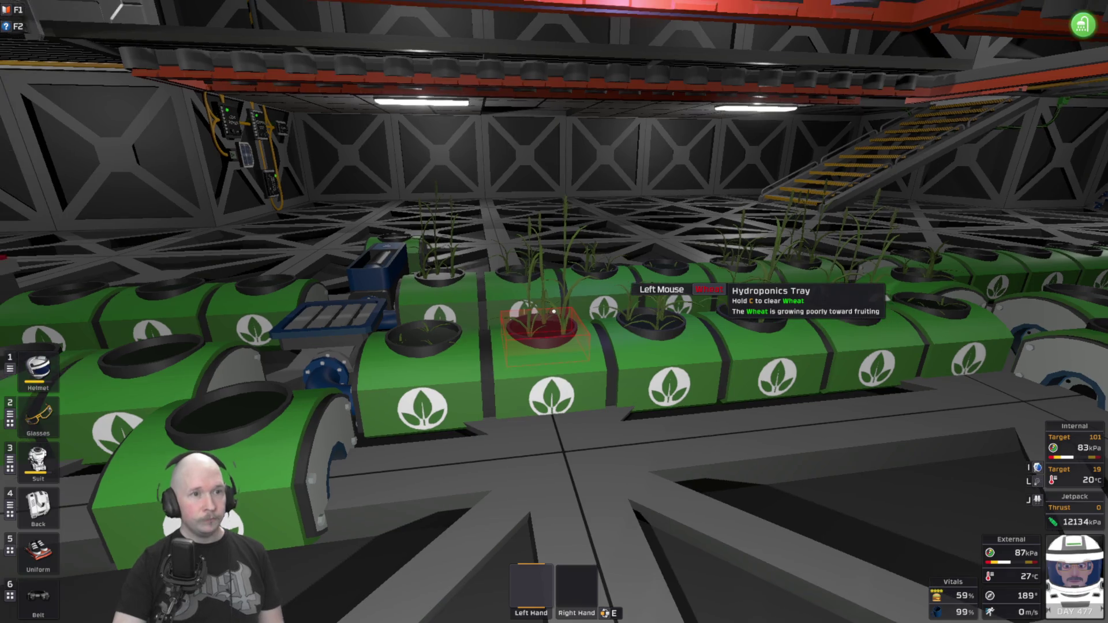
pyautogui.press('s')
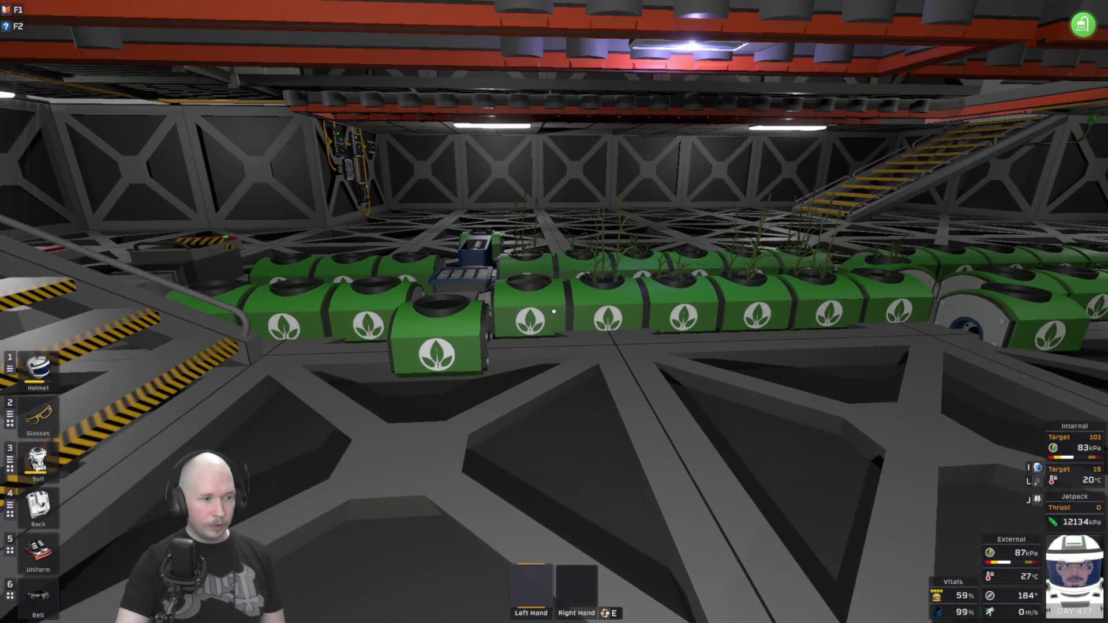
# Move the ten Linear Rail kits from the cardboard box in the backpack into the left hand.
pyautogui.moveTo(553, 311)
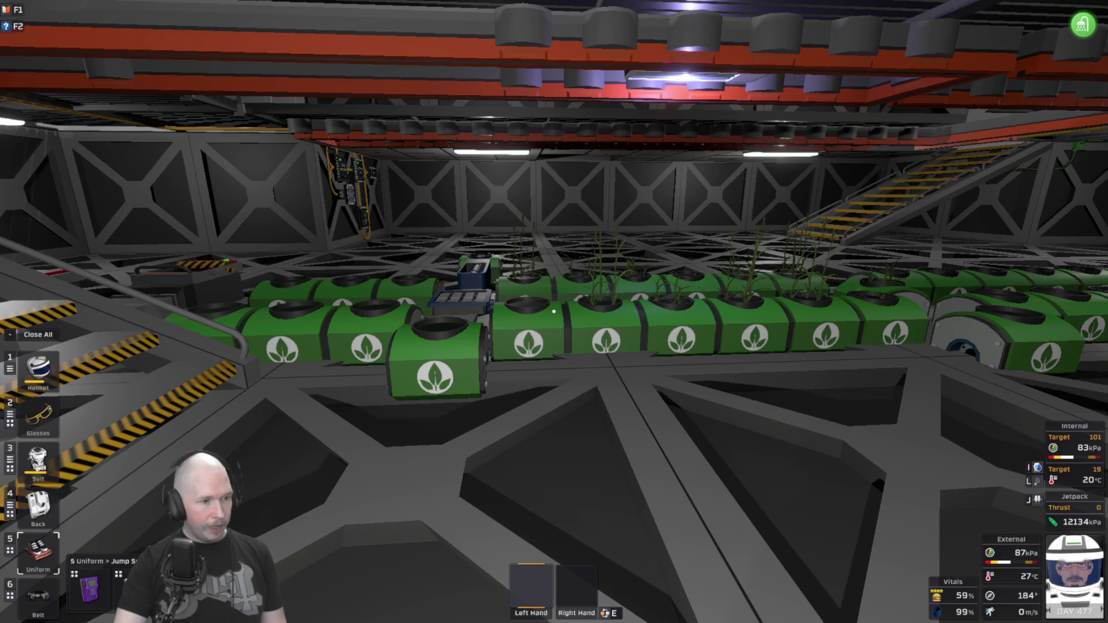
pyautogui.press('alt')
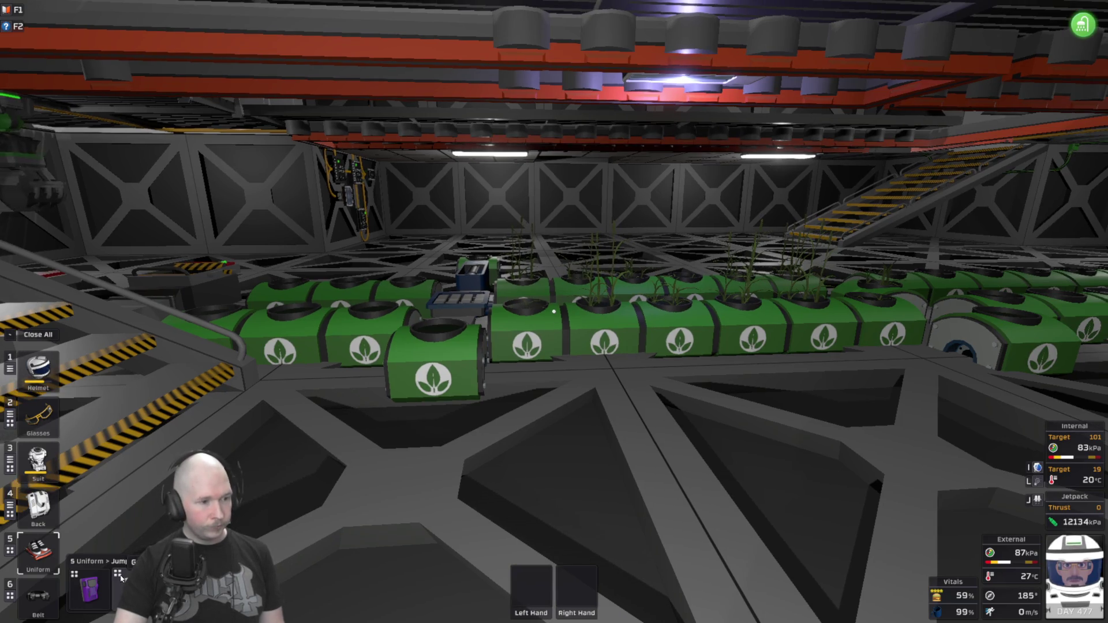
pyautogui.click(119, 574)
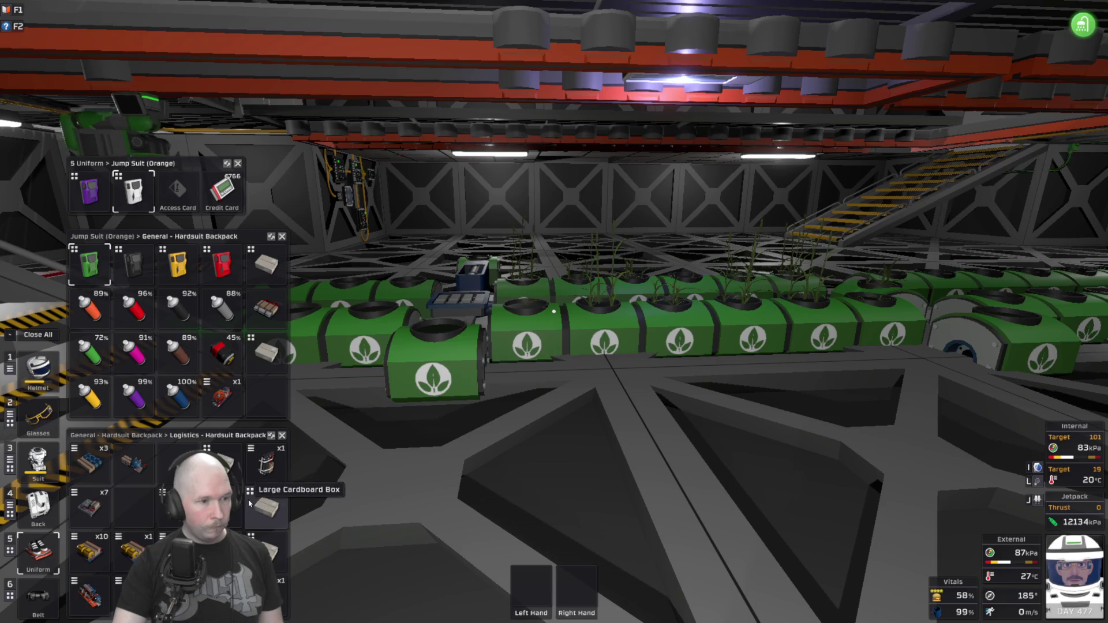
pyautogui.click(252, 506)
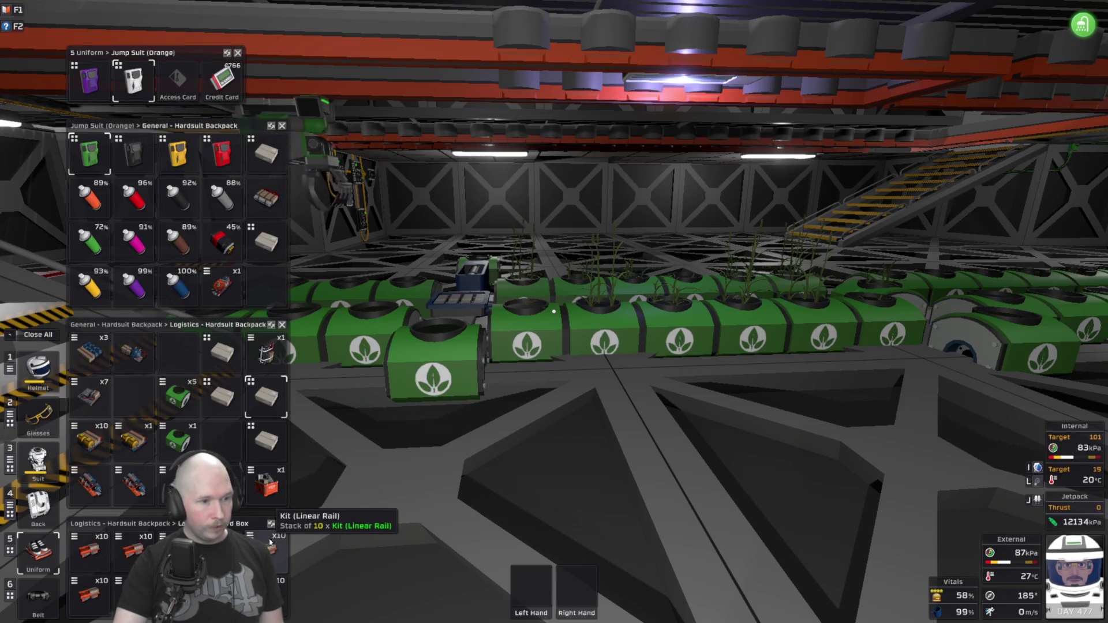
pyautogui.moveTo(543, 546); pyautogui.dragTo(531, 585)
pyautogui.press('alt')
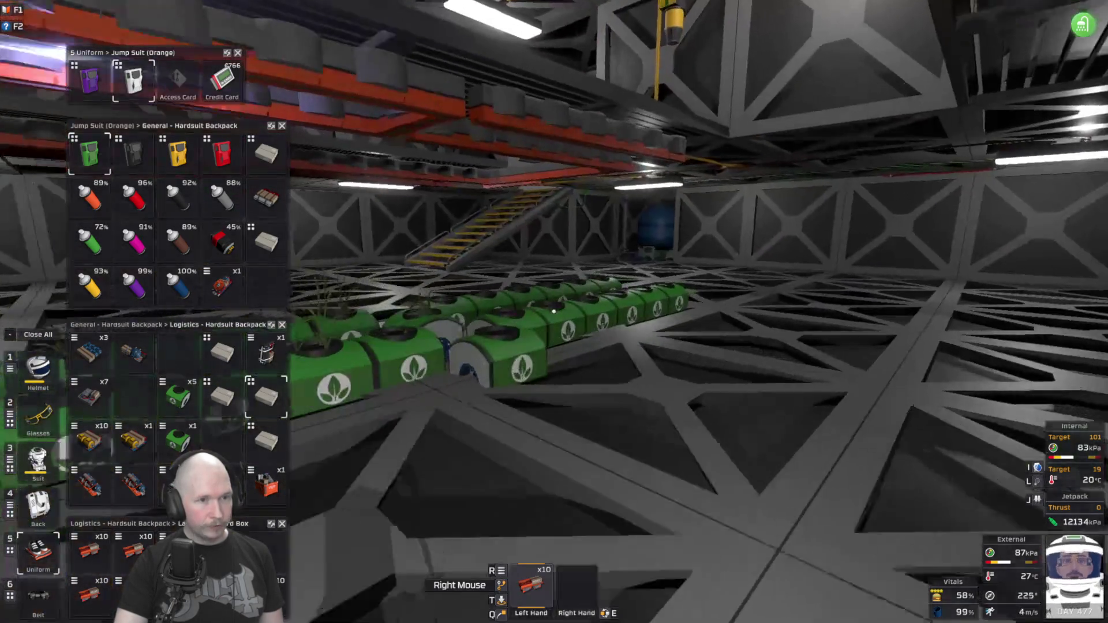
pyautogui.press('w')
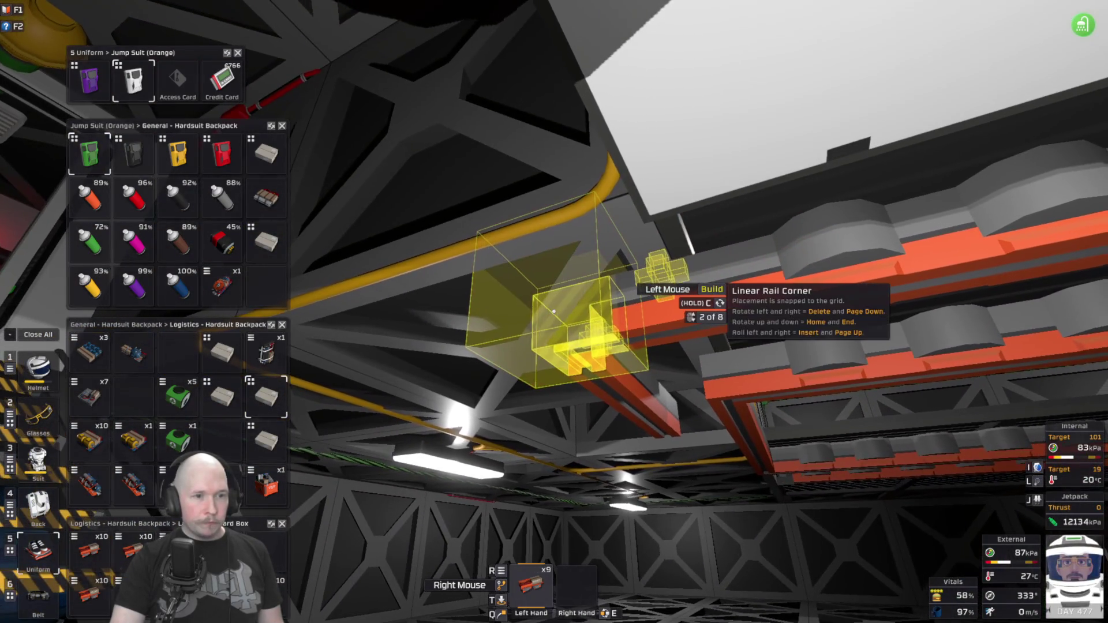
# Lay seven straight Linear Rail pieces along the ceiling above the trays, finishing with a corner.
pyautogui.scroll(1, 553, 311)
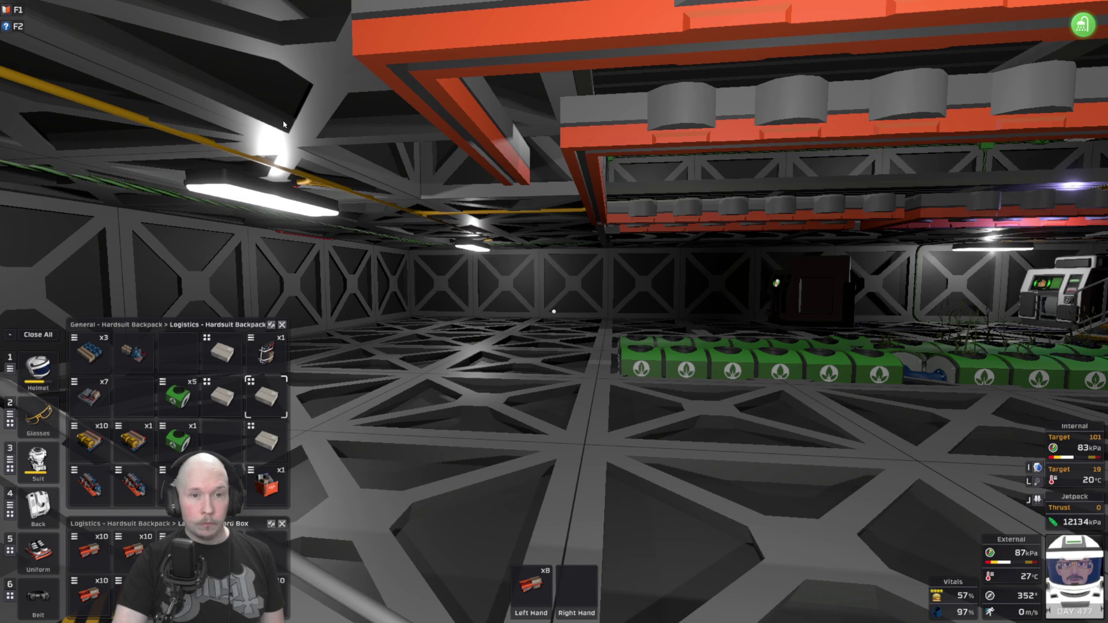
pyautogui.press('w')
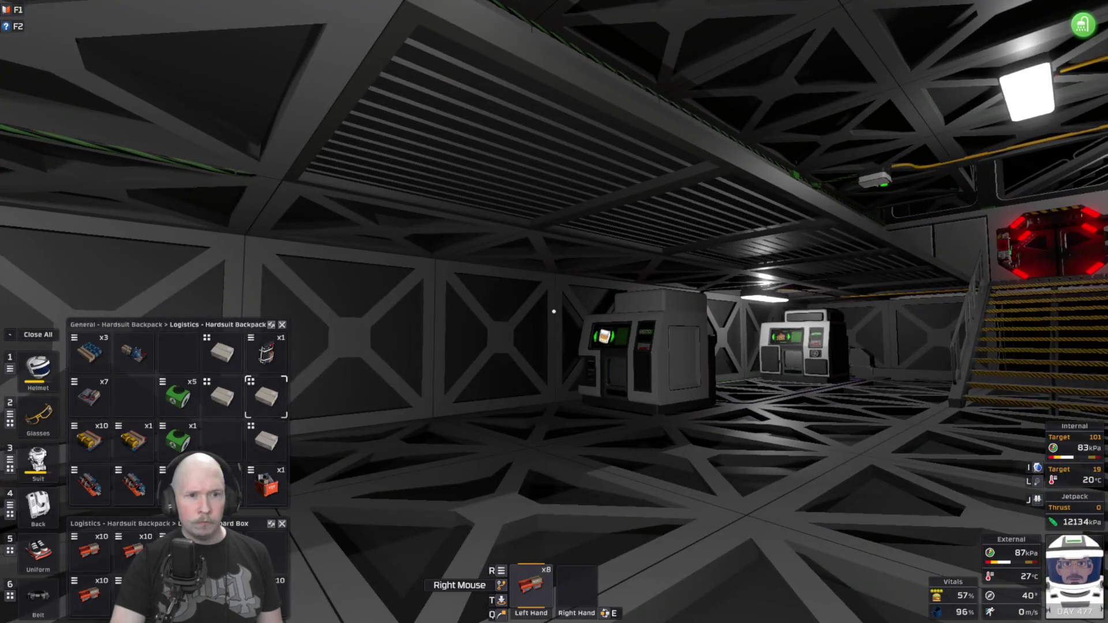
pyautogui.moveTo(553, 312)
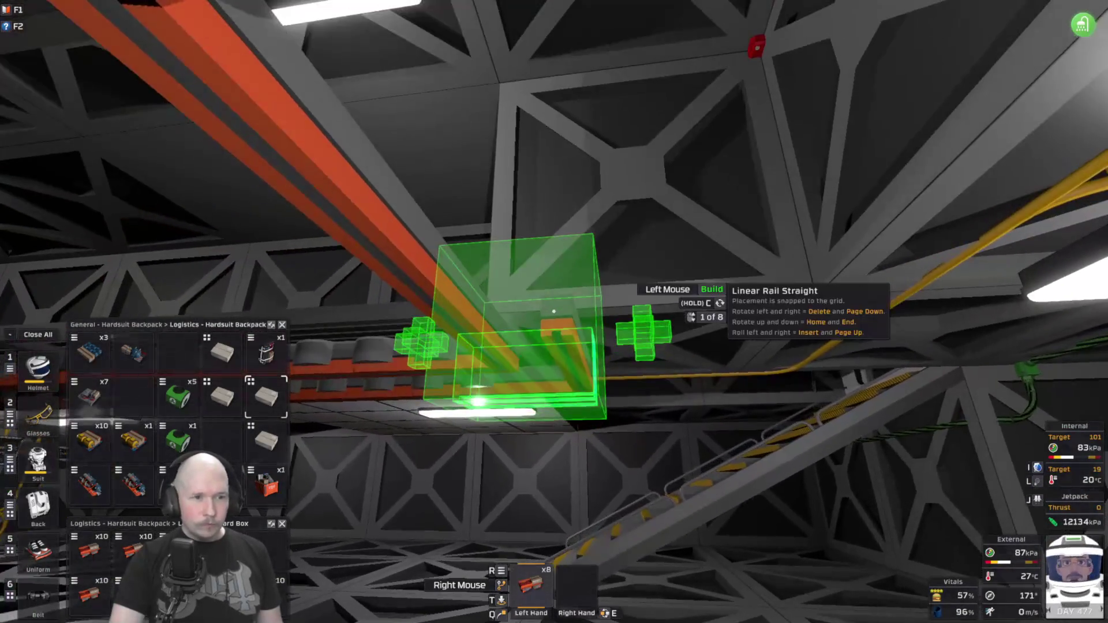
pyautogui.click(553, 312)
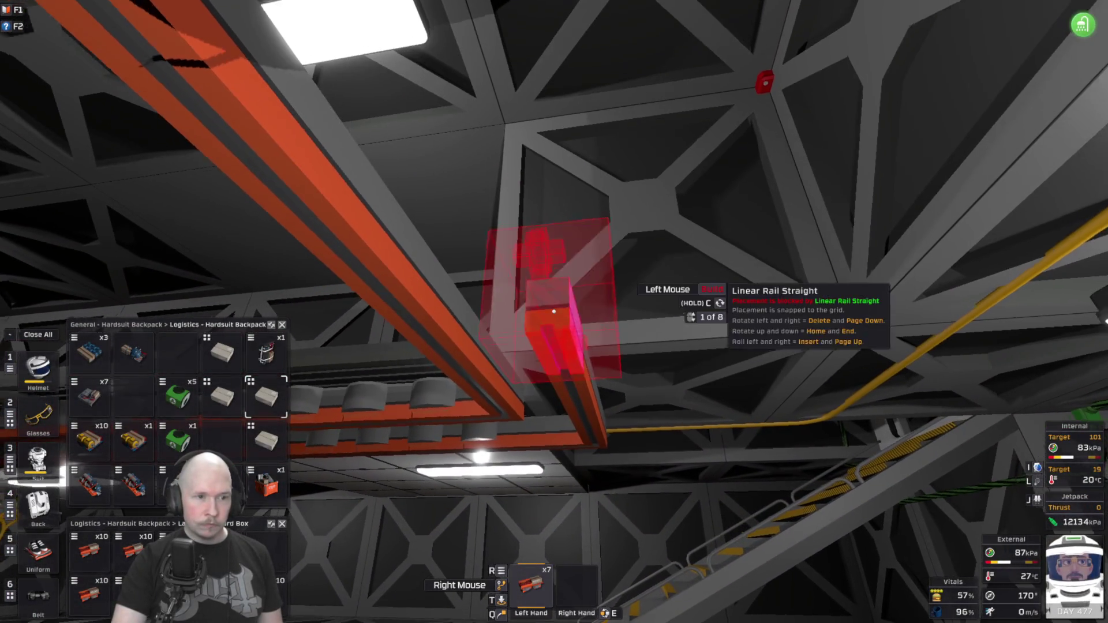
pyautogui.click(553, 312)
pyautogui.click(554, 312)
pyautogui.click(554, 311)
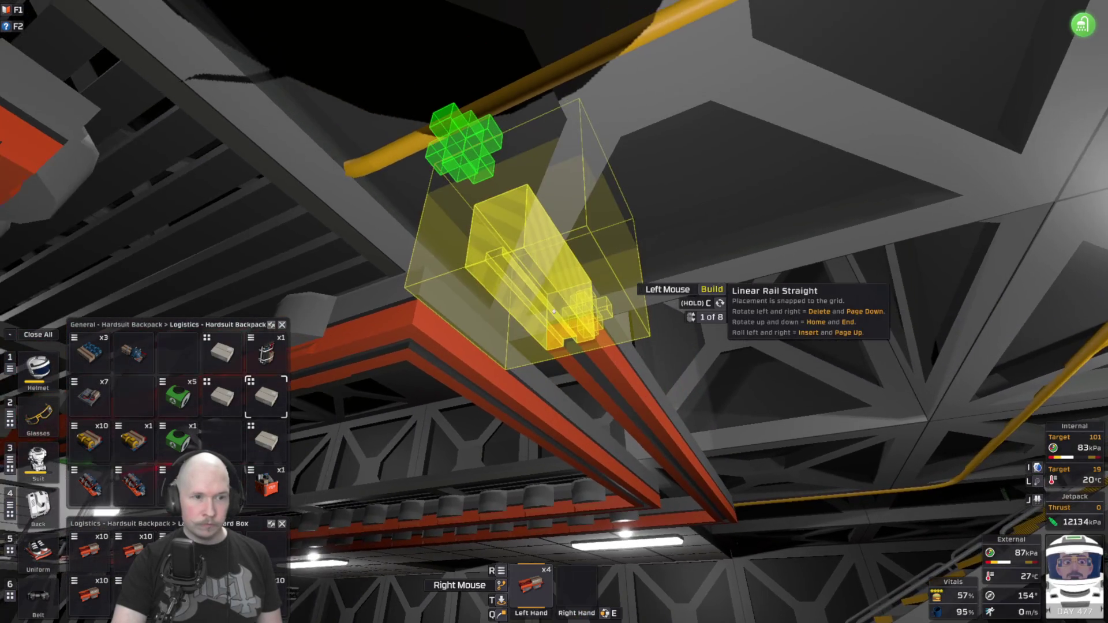
pyautogui.click(553, 311)
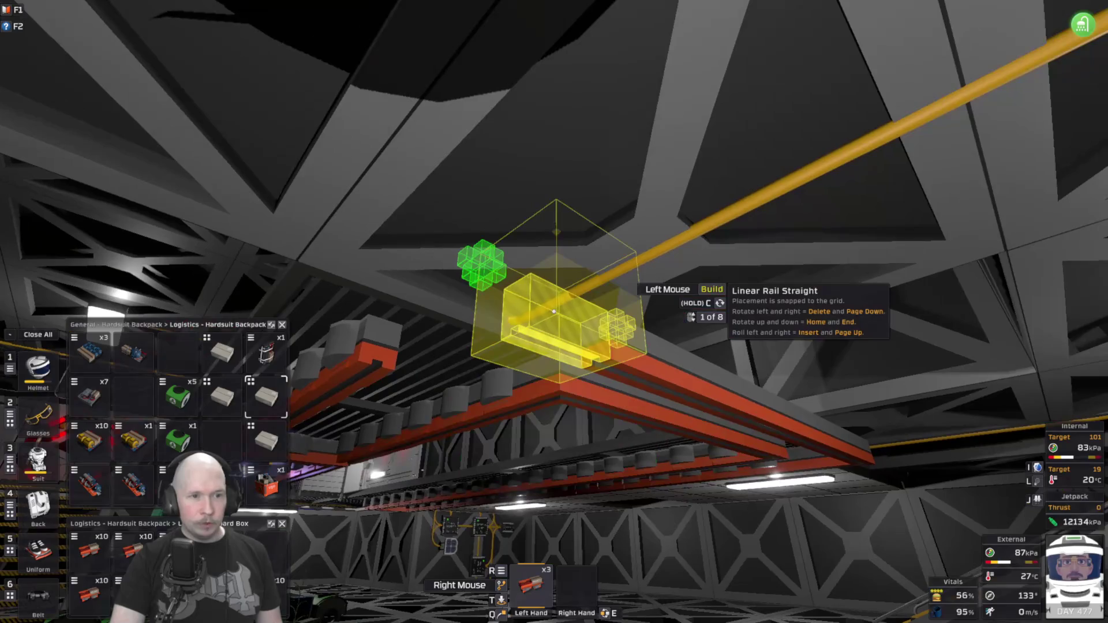
pyautogui.click(553, 311)
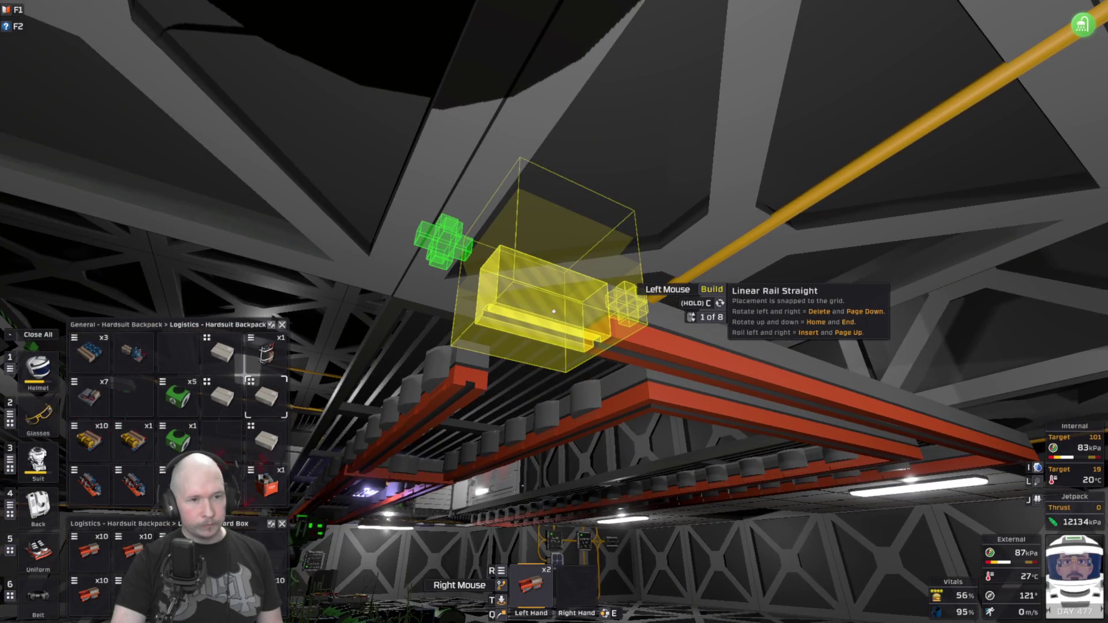
pyautogui.click(553, 311)
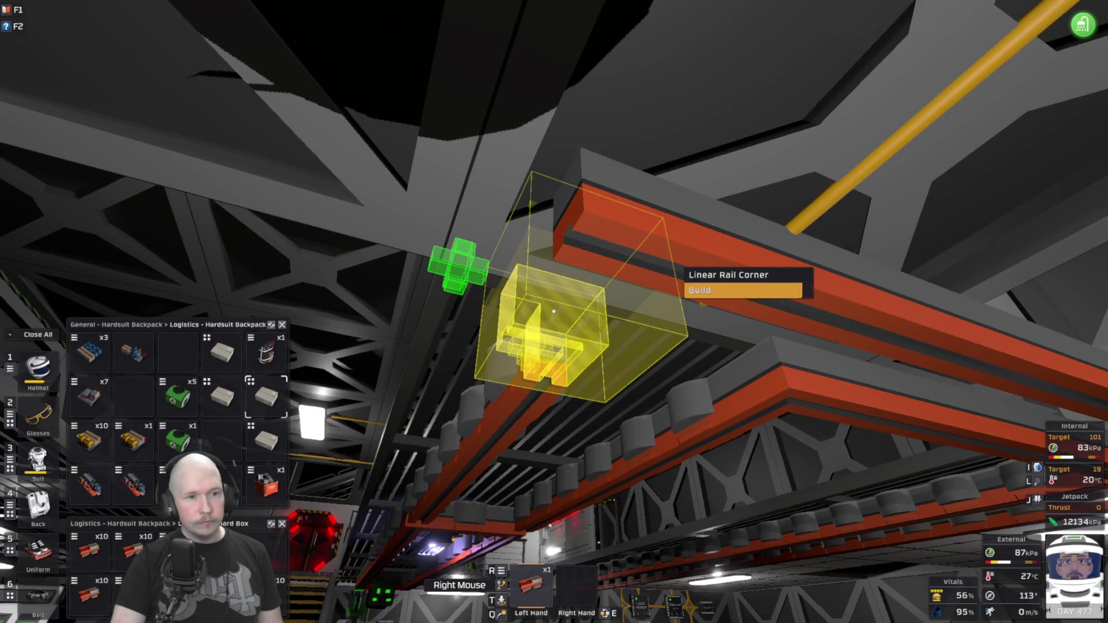
pyautogui.click(553, 311)
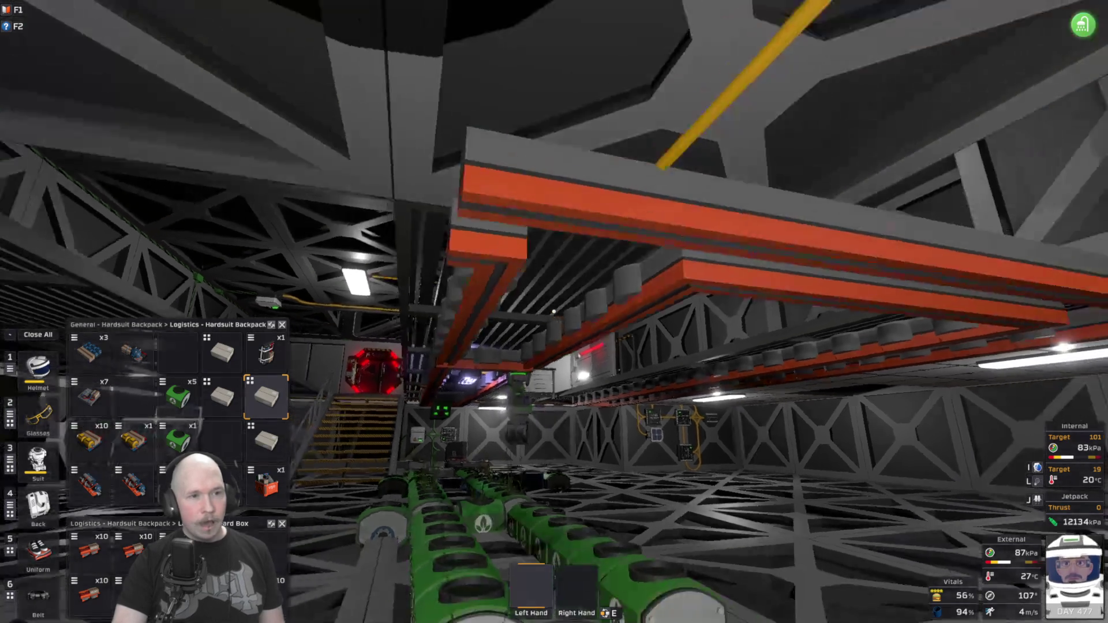
pyautogui.press('w')
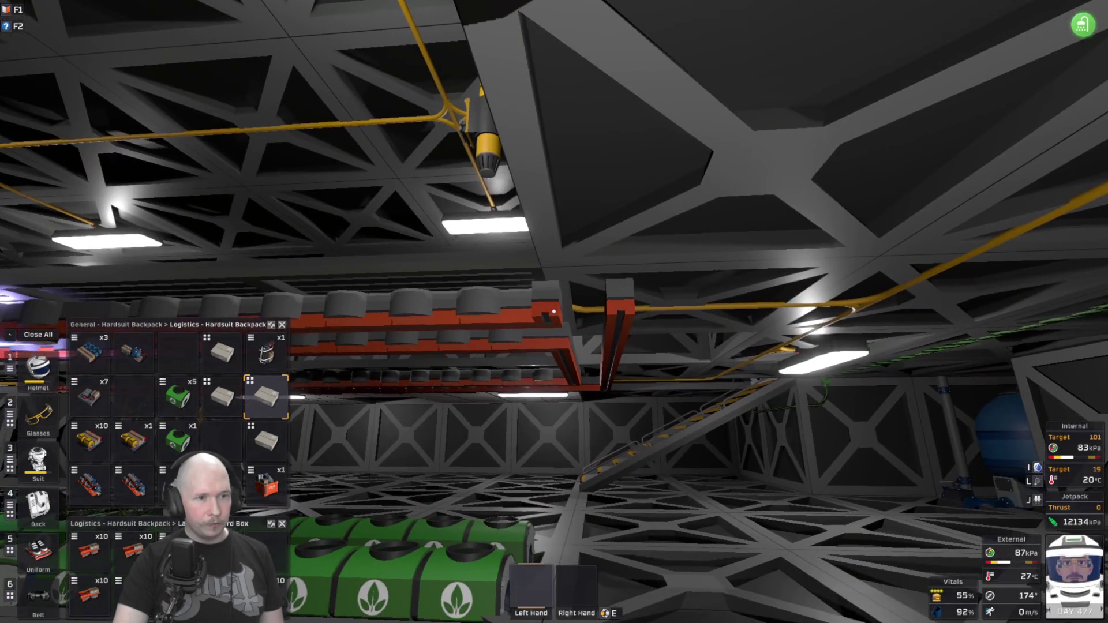
pyautogui.press('w')
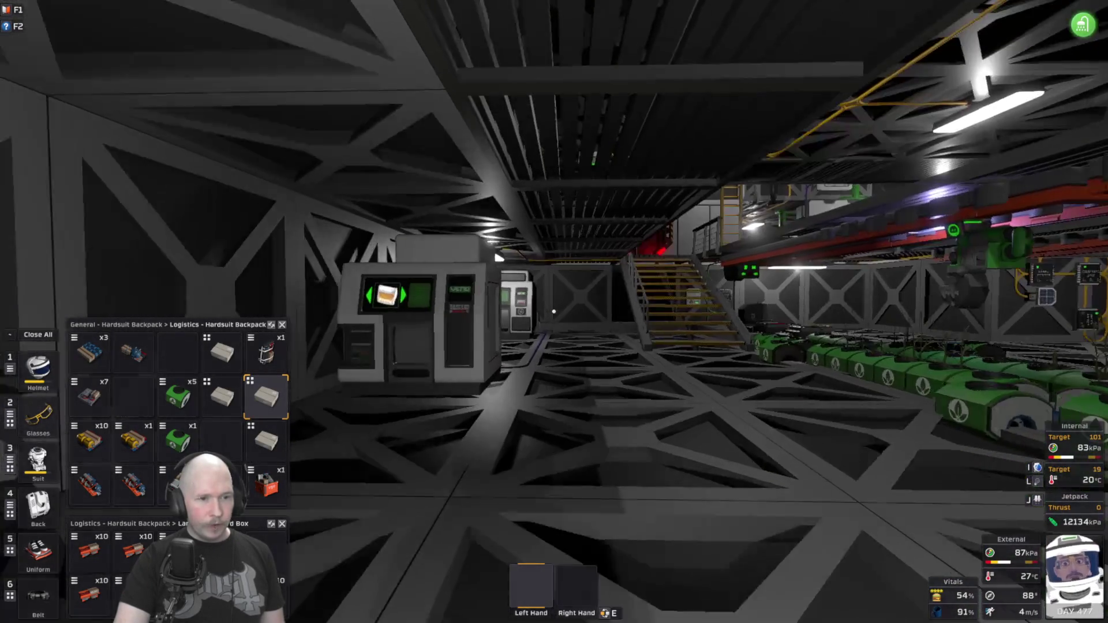
pyautogui.press('w')
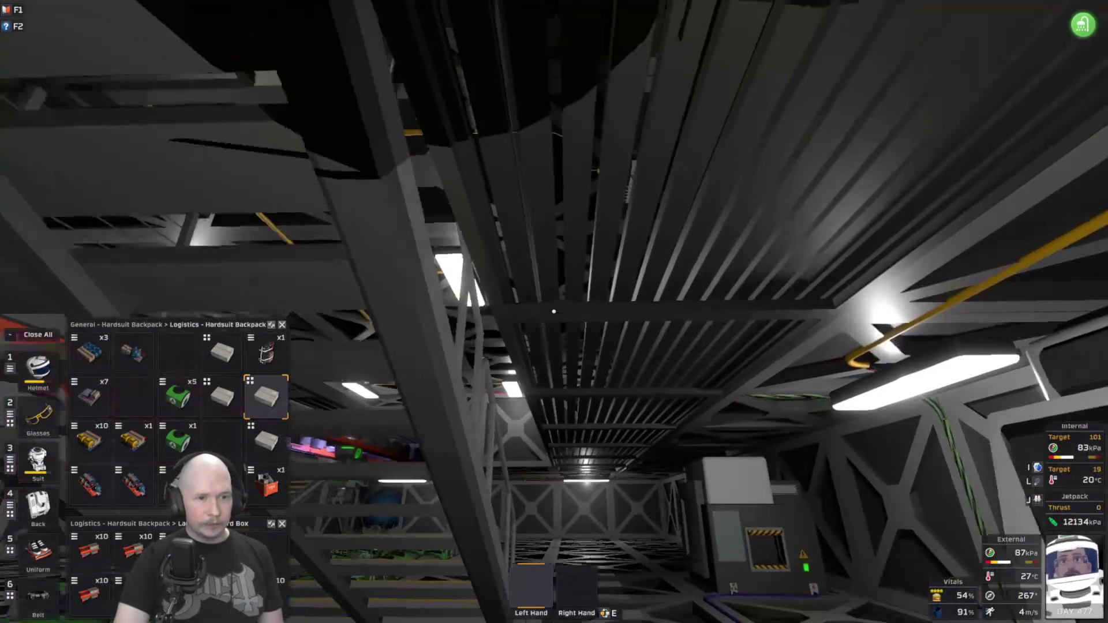
pyautogui.press('w')
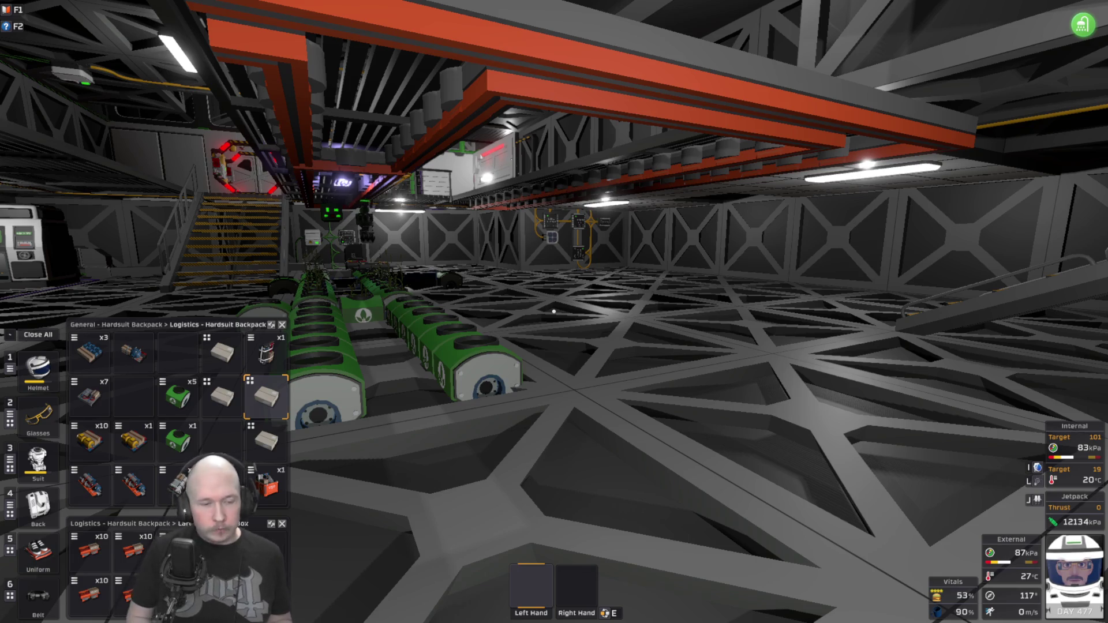
pyautogui.press('alt')
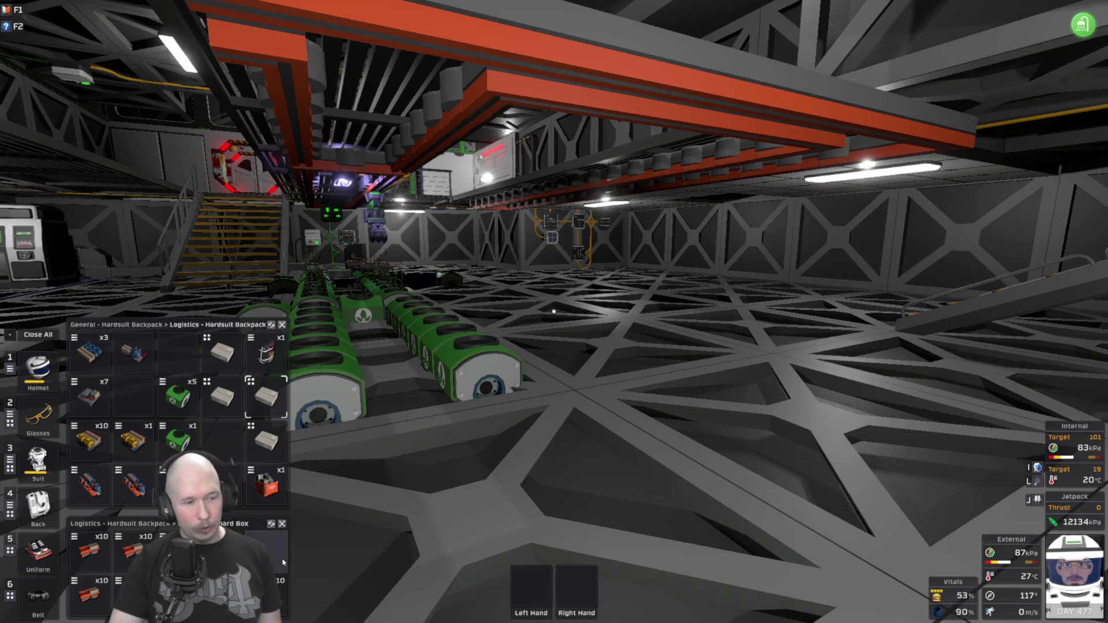
# Take the rail kit stack in hand and build six more straight pieces along the ceiling.
pyautogui.click(281, 592)
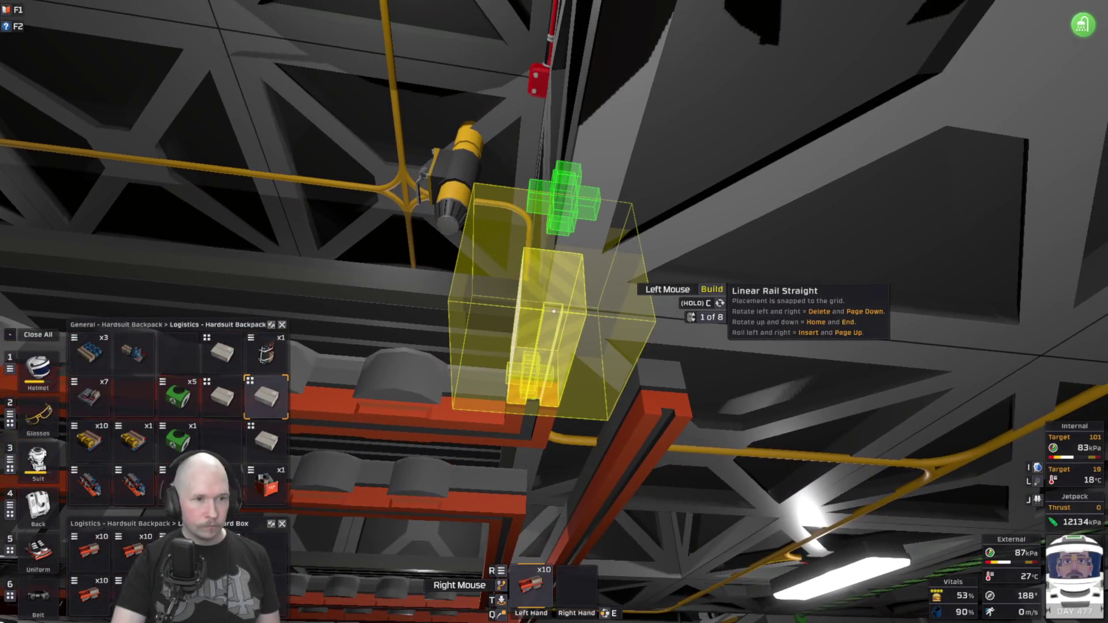
pyautogui.click(554, 312)
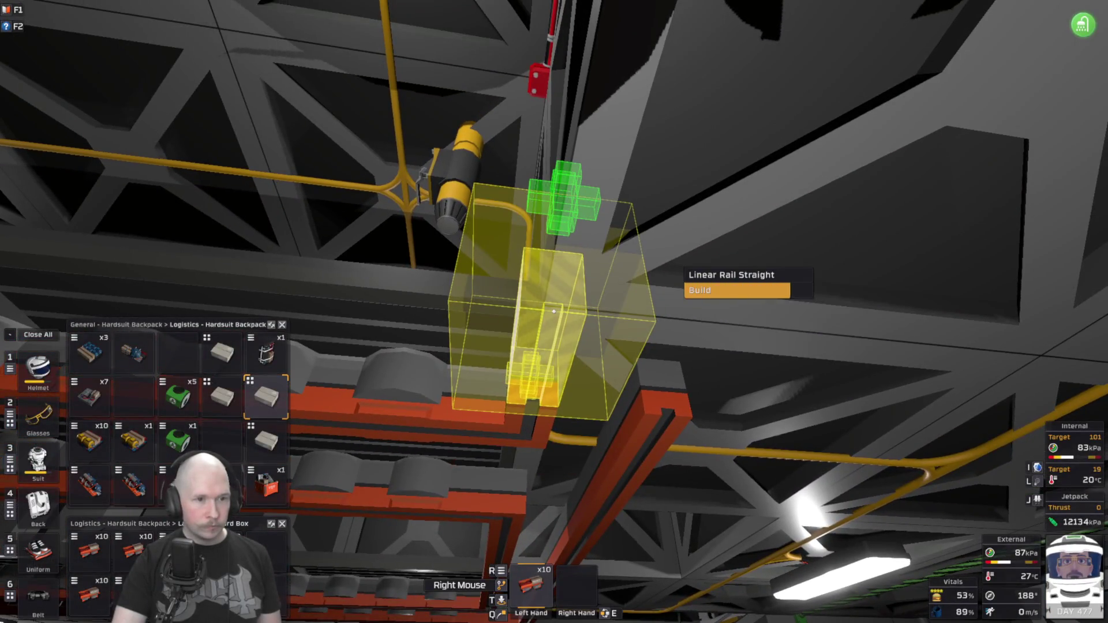
pyautogui.click(553, 311)
pyautogui.click(554, 312)
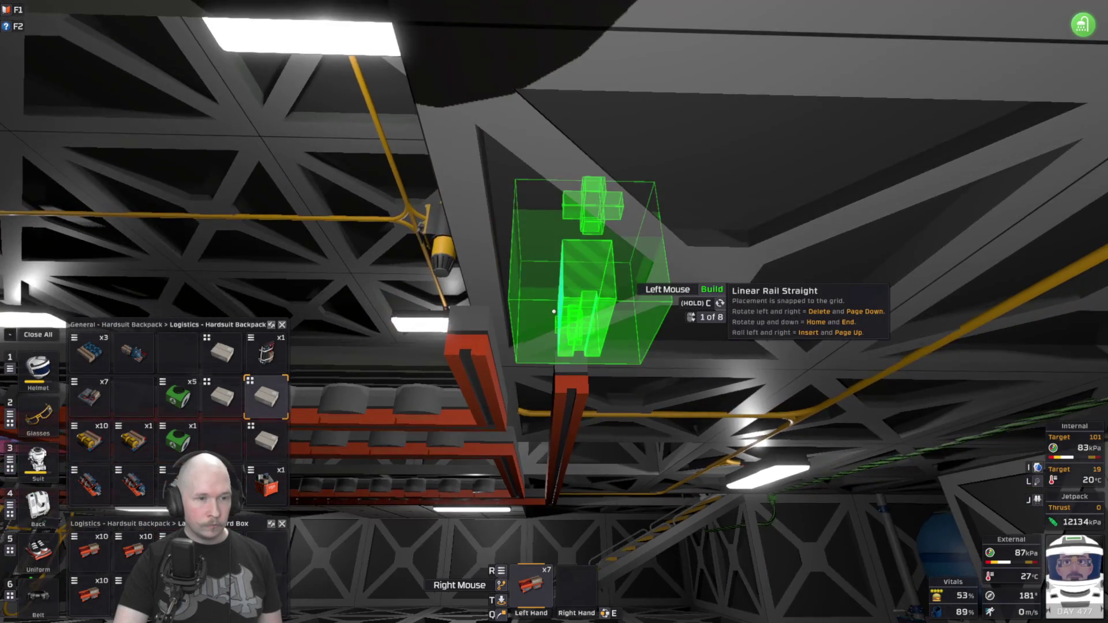
pyautogui.click(553, 311)
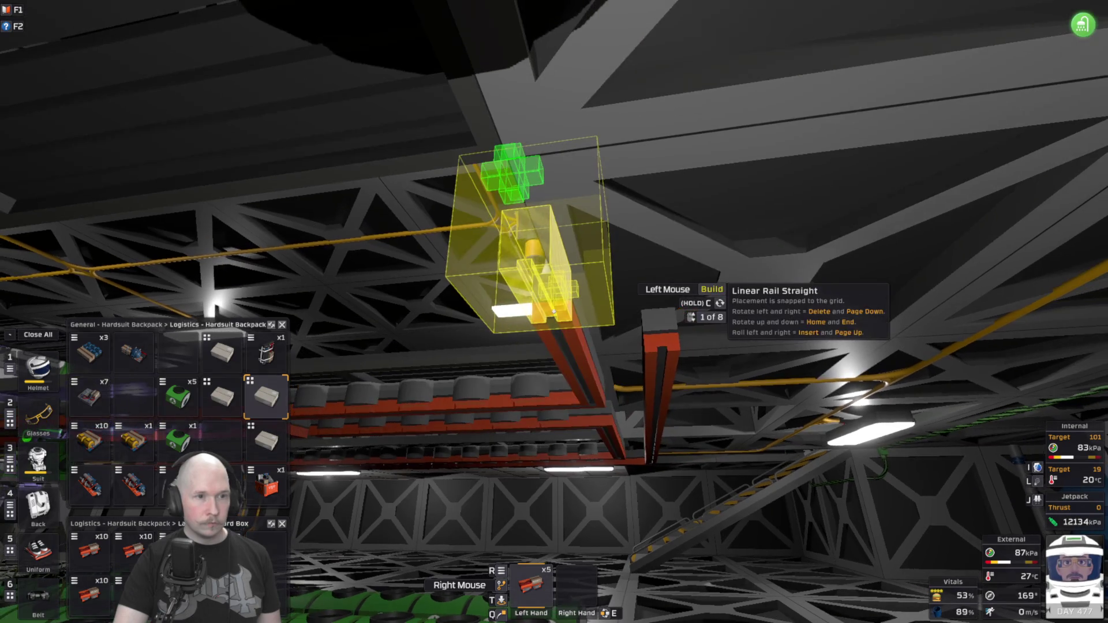
pyautogui.click(553, 312)
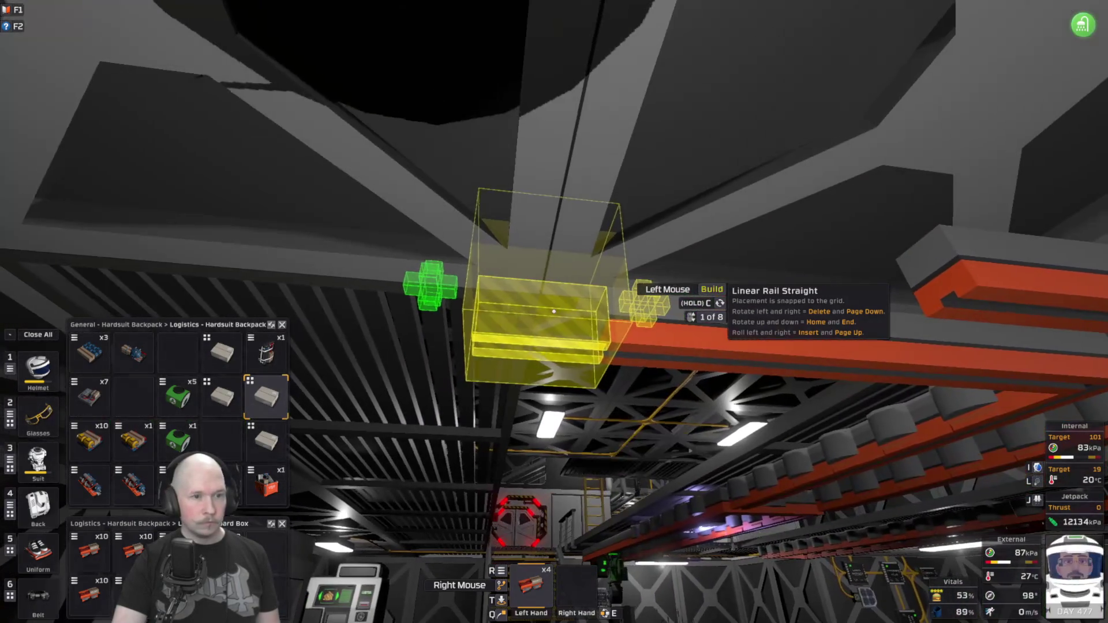
pyautogui.click(553, 312)
pyautogui.scroll(-1, 553, 312)
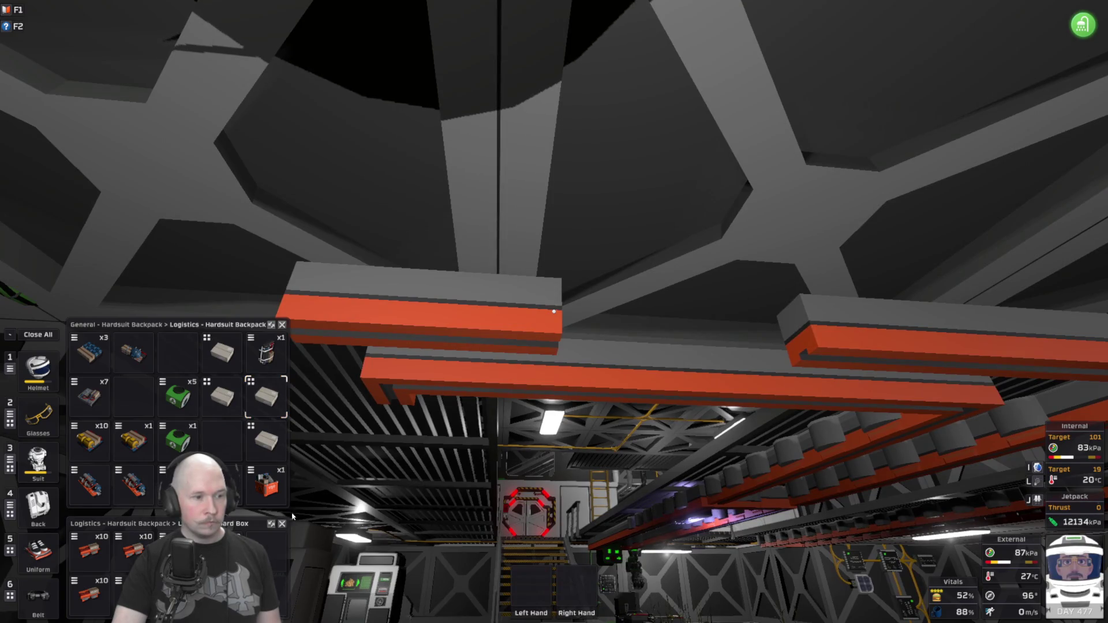
# With a fresh kit stack, add four more straight rail sections beyond the old track end.
pyautogui.click(495, 593)
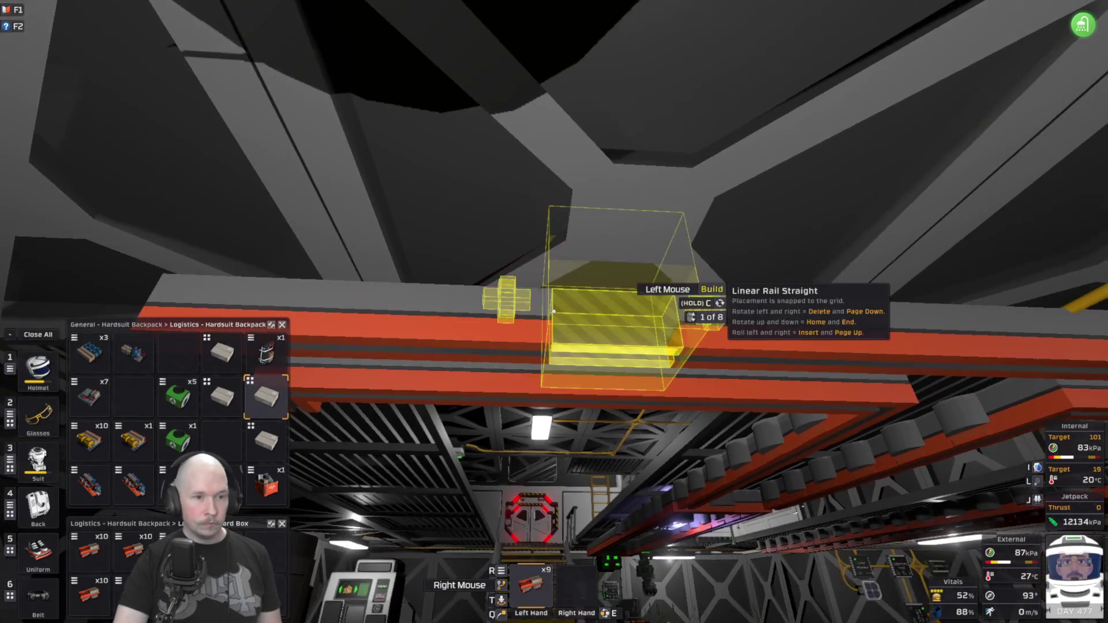
pyautogui.click(554, 312)
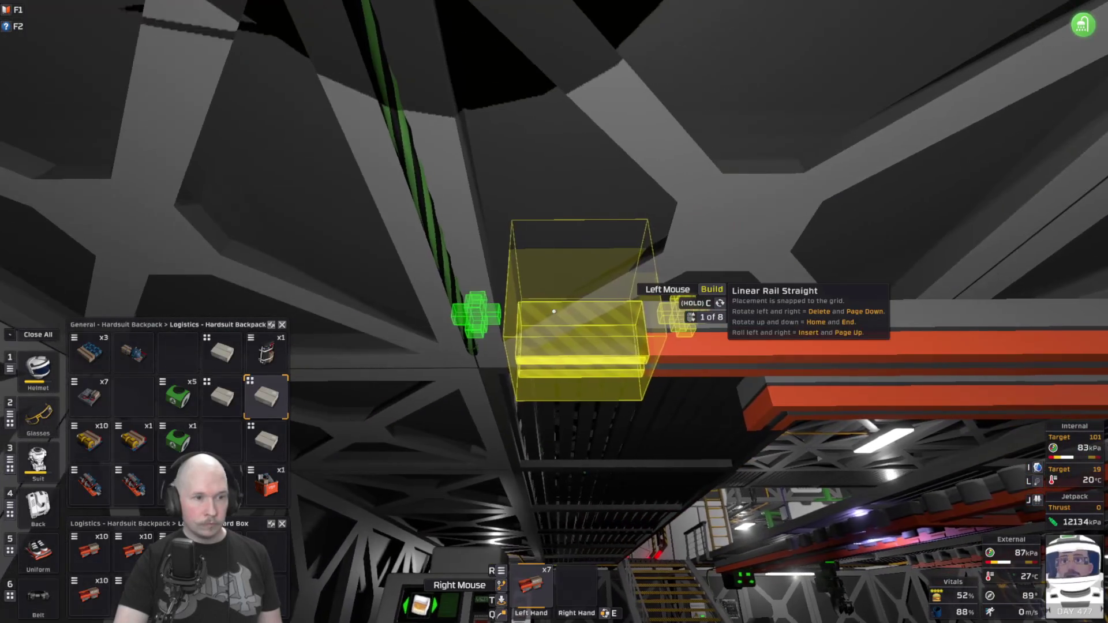
pyautogui.click(553, 312)
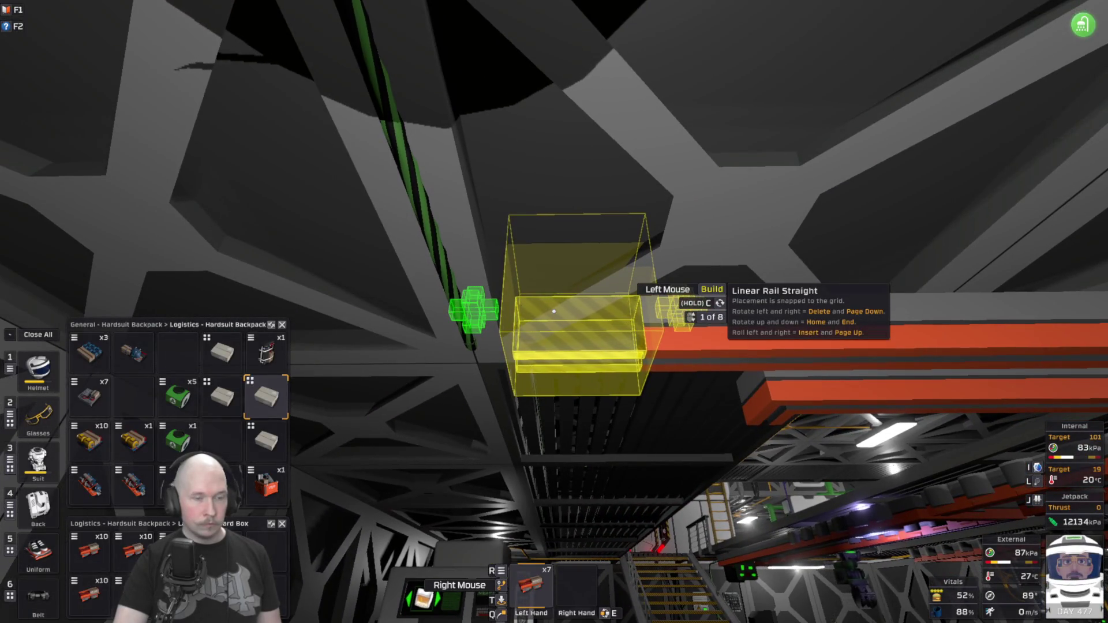
pyautogui.click(553, 311)
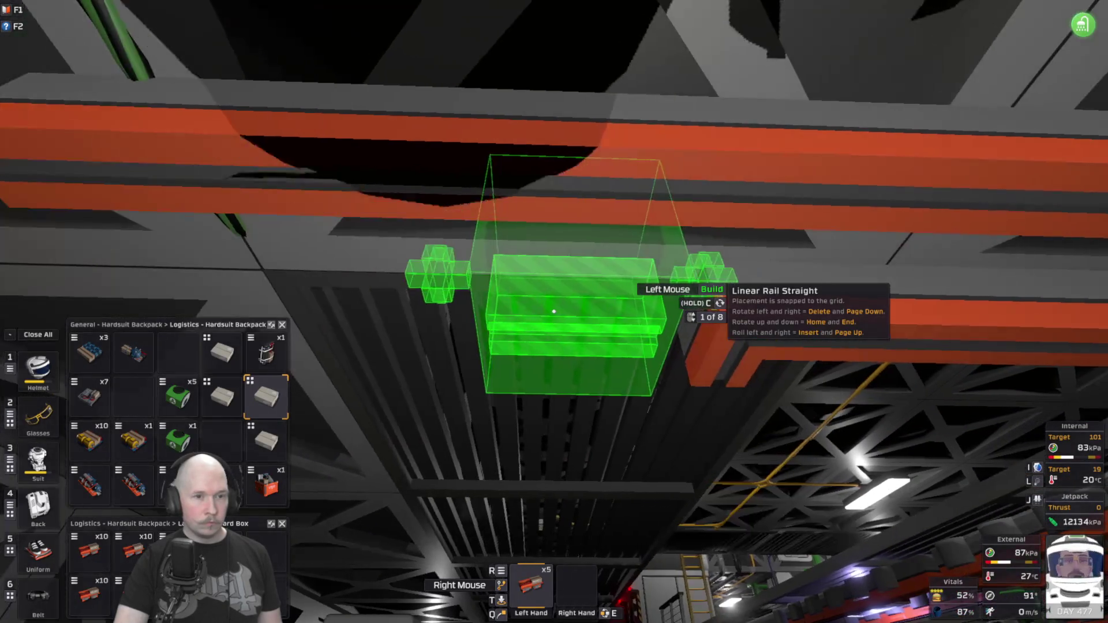
pyautogui.press('d')
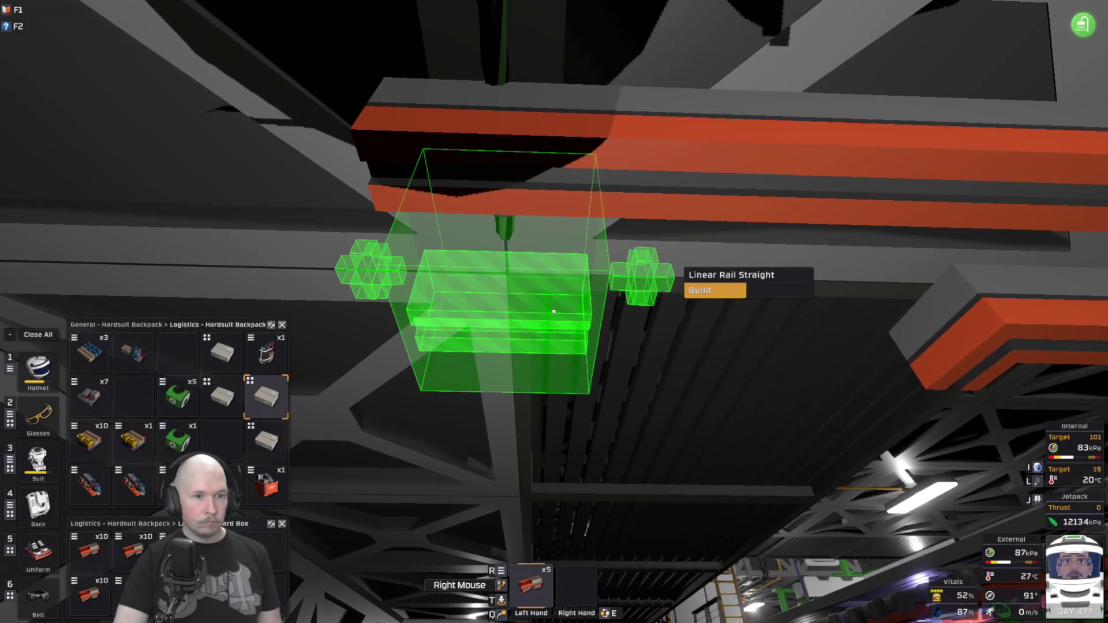
pyautogui.click(554, 312)
pyautogui.scroll(-1, 553, 312)
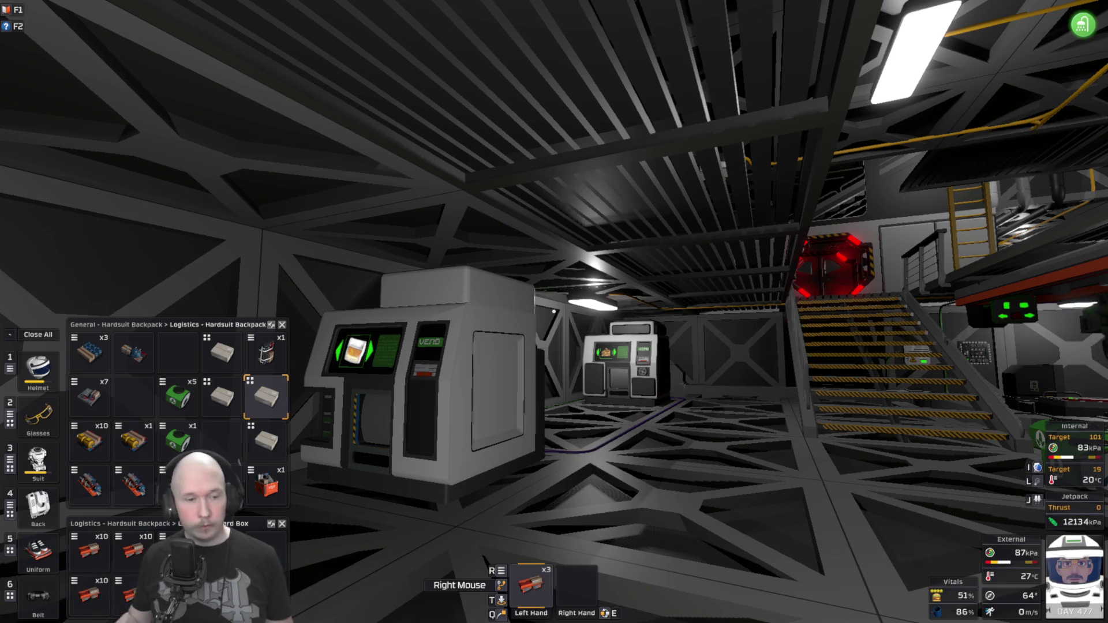
# Build a straight rail station, restock the hand, and add nine more station pieces along the ceiling.
pyautogui.press('s')
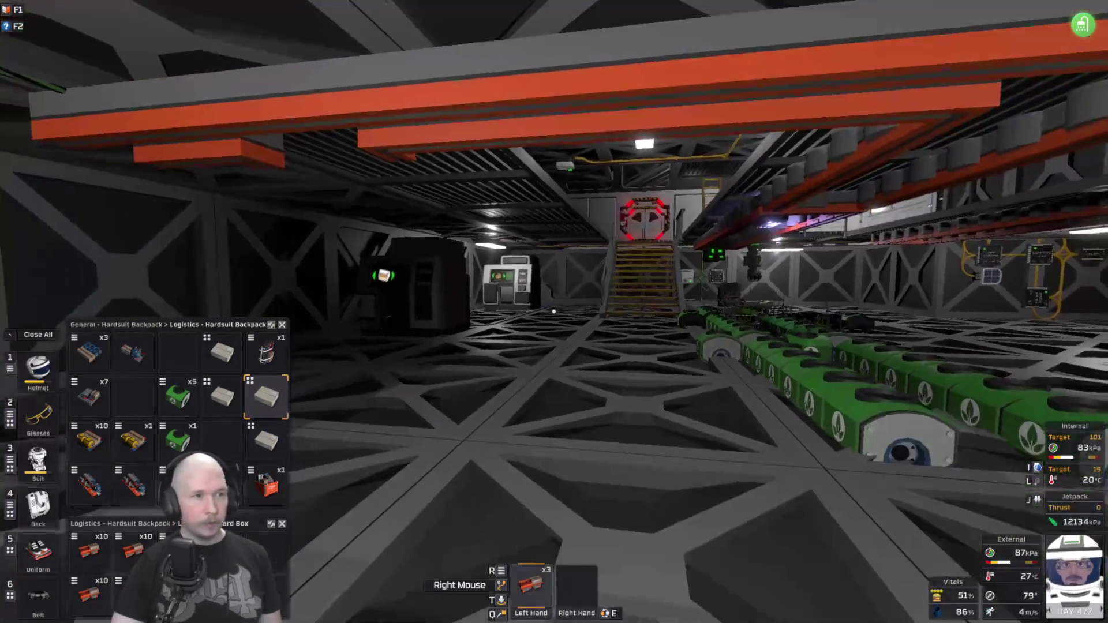
pyautogui.press('w')
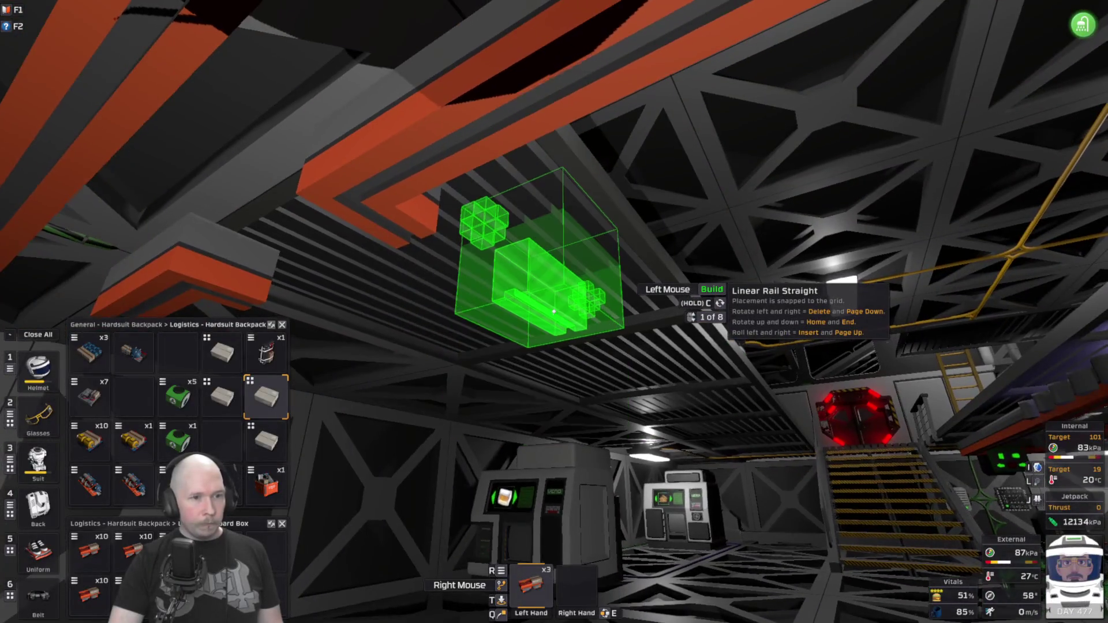
pyautogui.scroll(1, 553, 311)
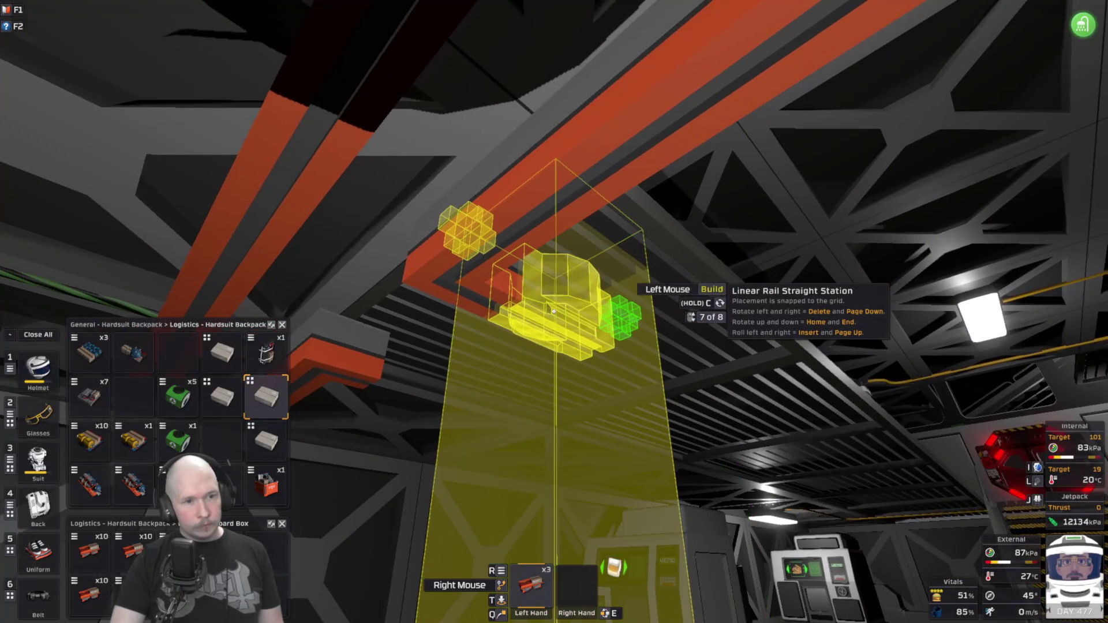
pyautogui.click(554, 312)
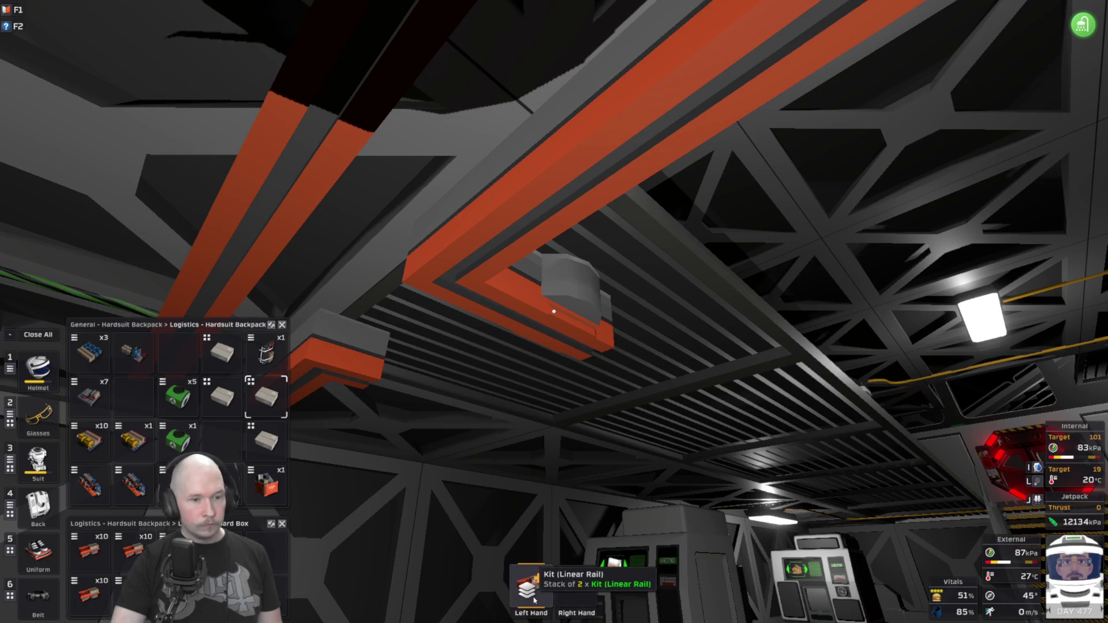
pyautogui.click(534, 600)
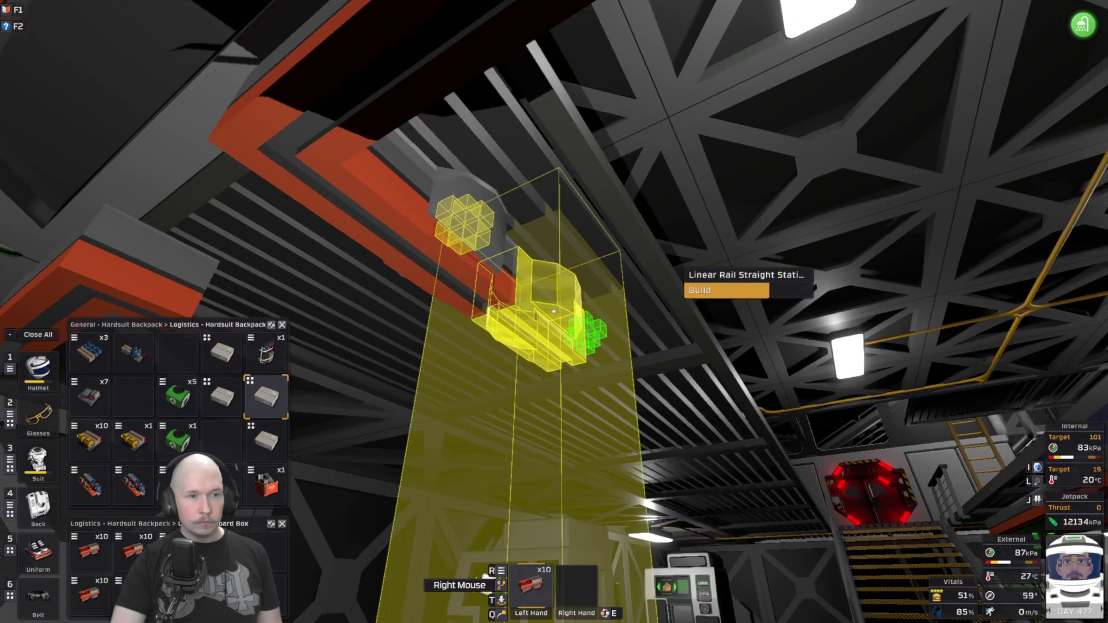
pyautogui.click(553, 312)
pyautogui.click(554, 312)
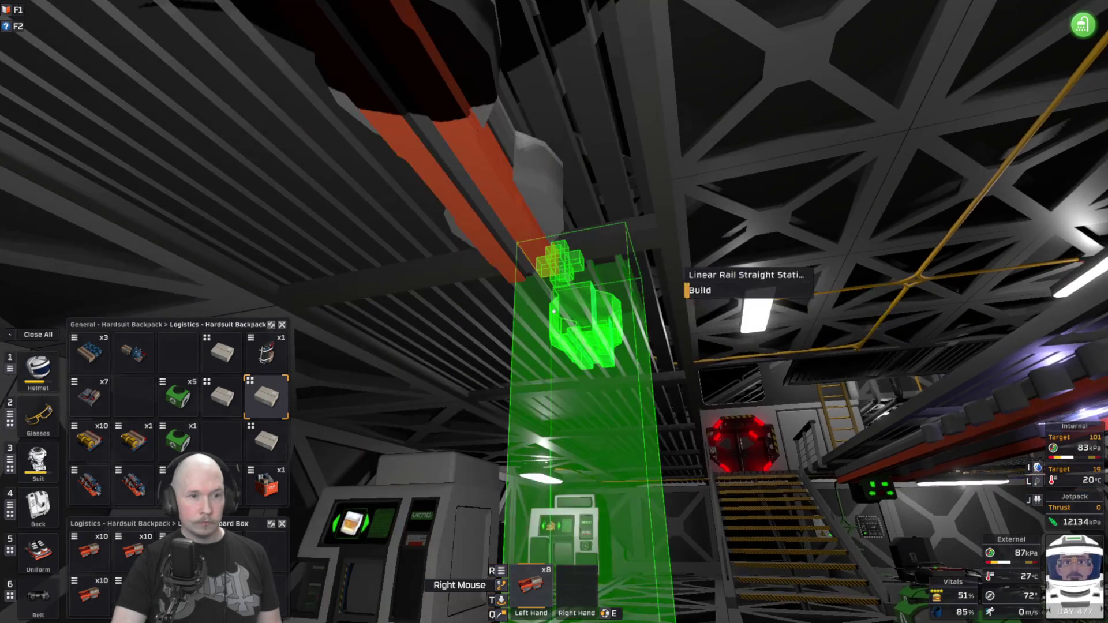
pyautogui.click(553, 312)
pyautogui.click(553, 311)
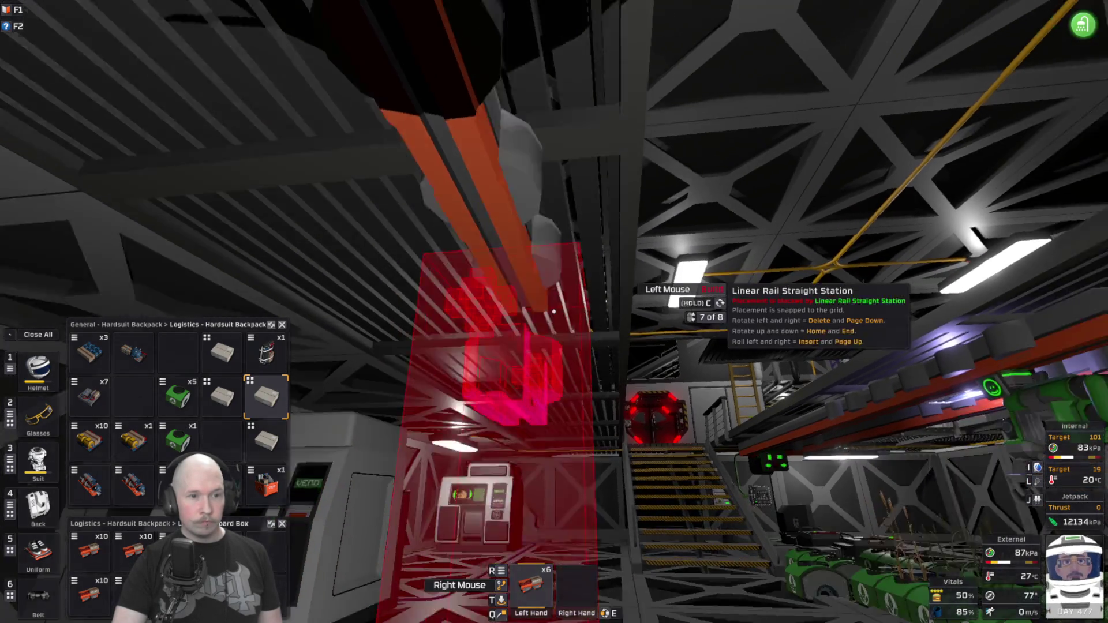
pyautogui.click(554, 311)
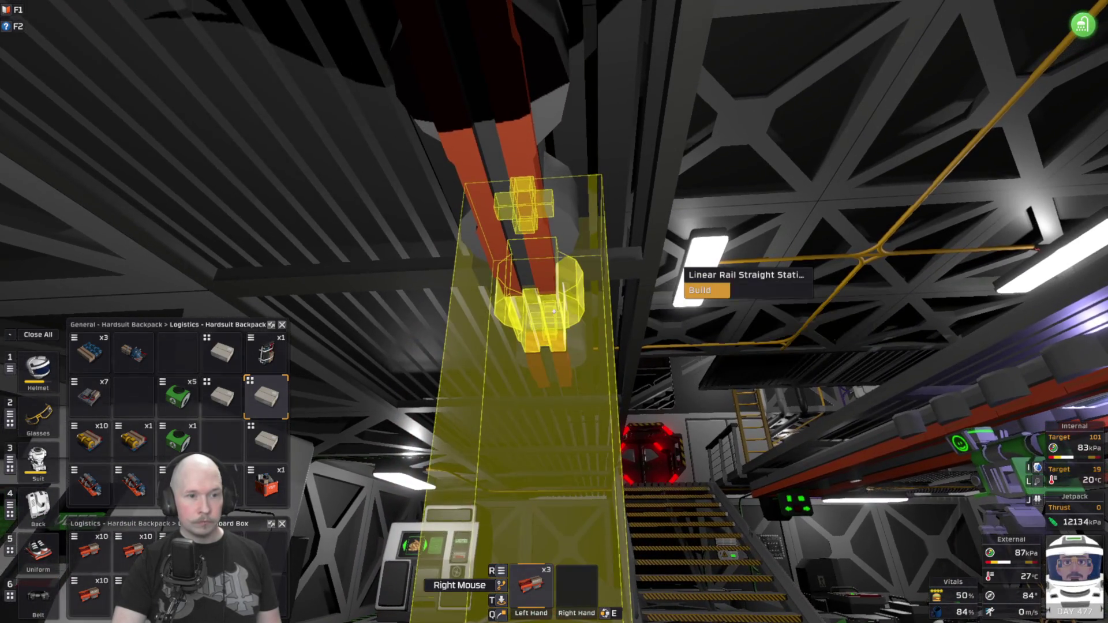
pyautogui.click(553, 312)
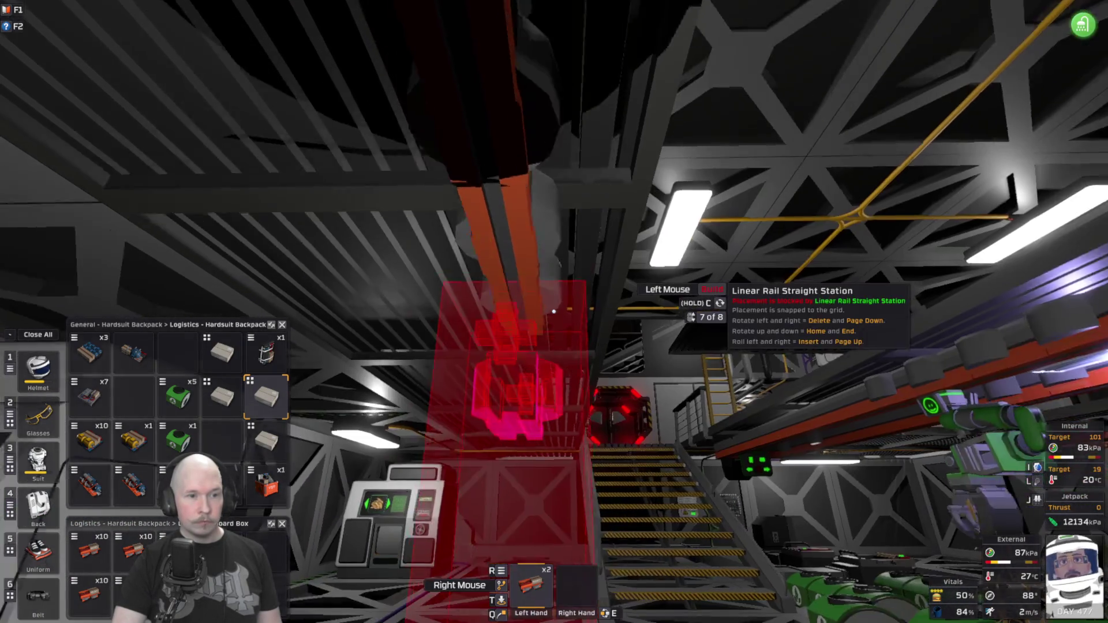
pyautogui.click(553, 312)
pyautogui.click(553, 312)
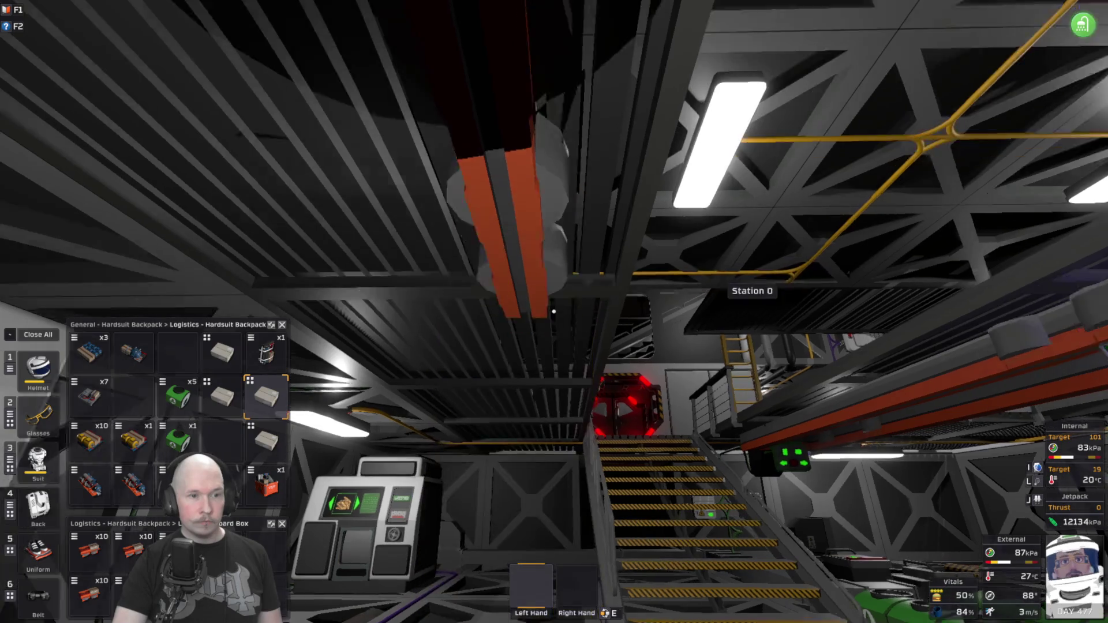
# From another kit stack, add six more station pieces along the rail, then put the stack away.
pyautogui.click(530, 587)
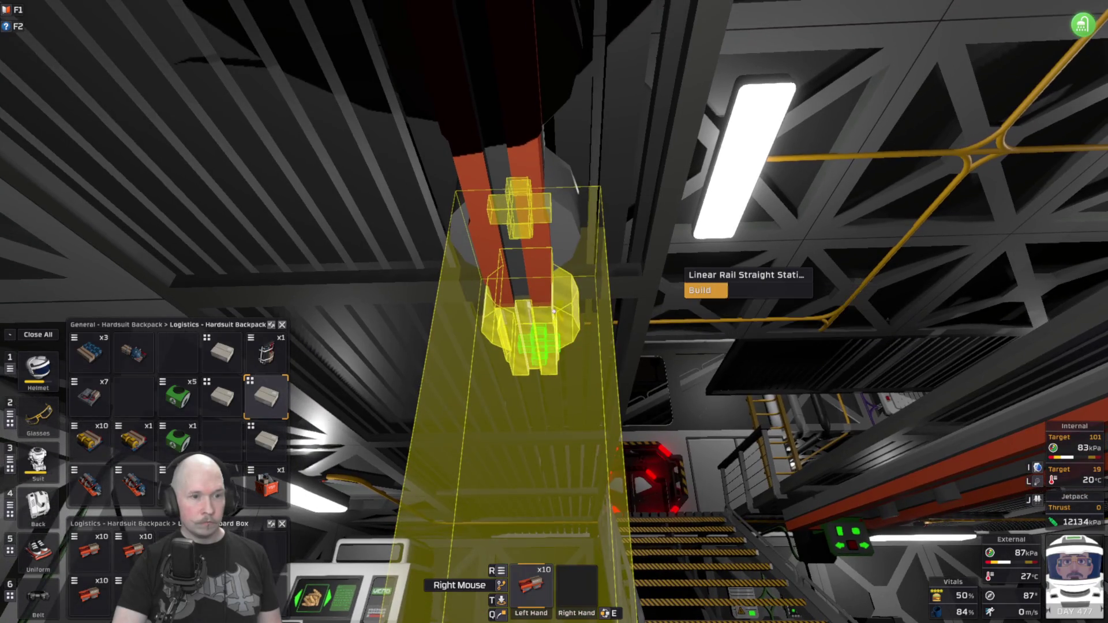
pyautogui.click(553, 311)
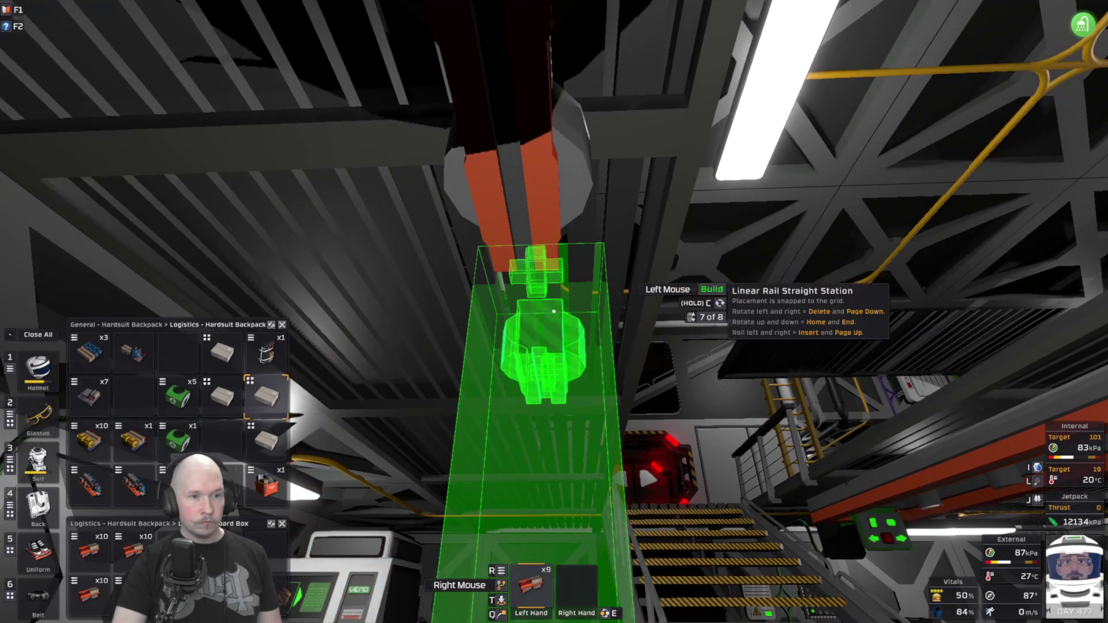
pyautogui.click(553, 312)
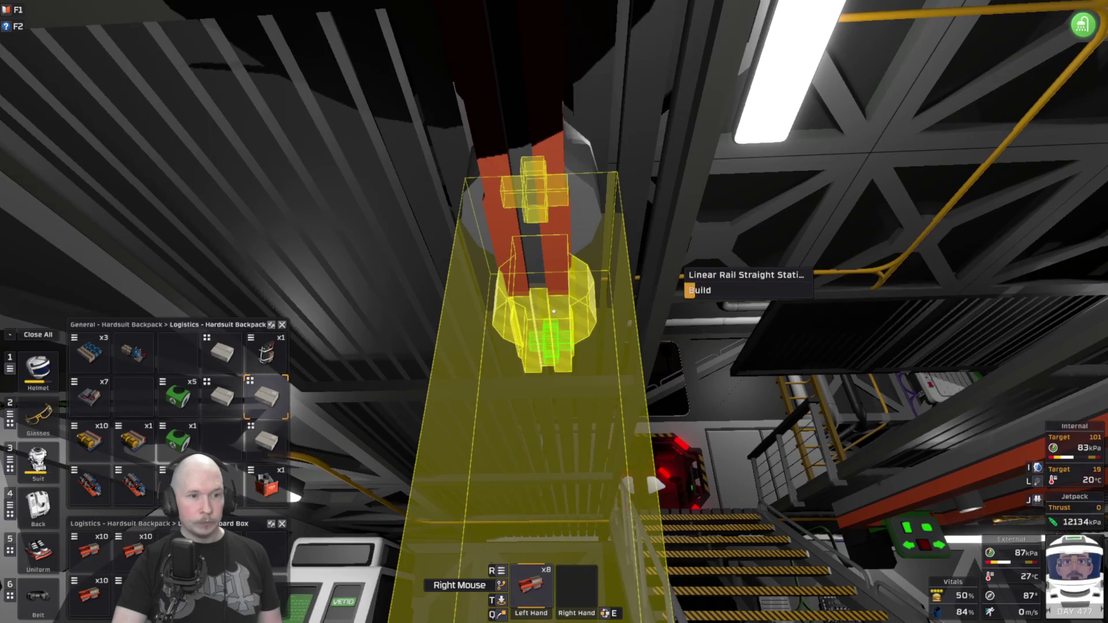
pyautogui.click(553, 312)
pyautogui.click(554, 312)
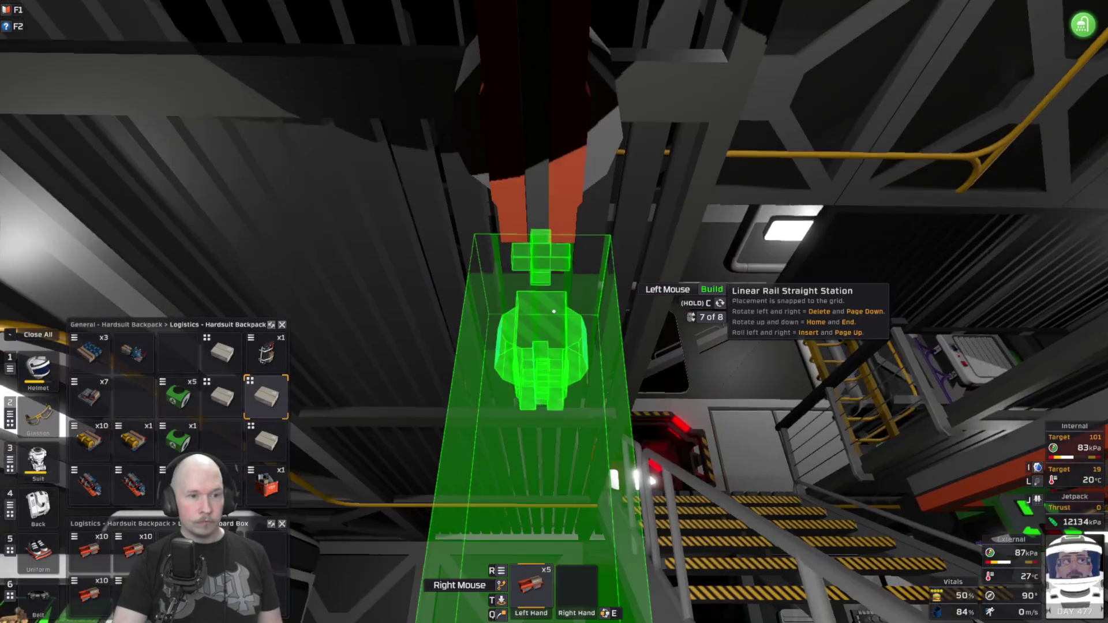
pyautogui.click(553, 312)
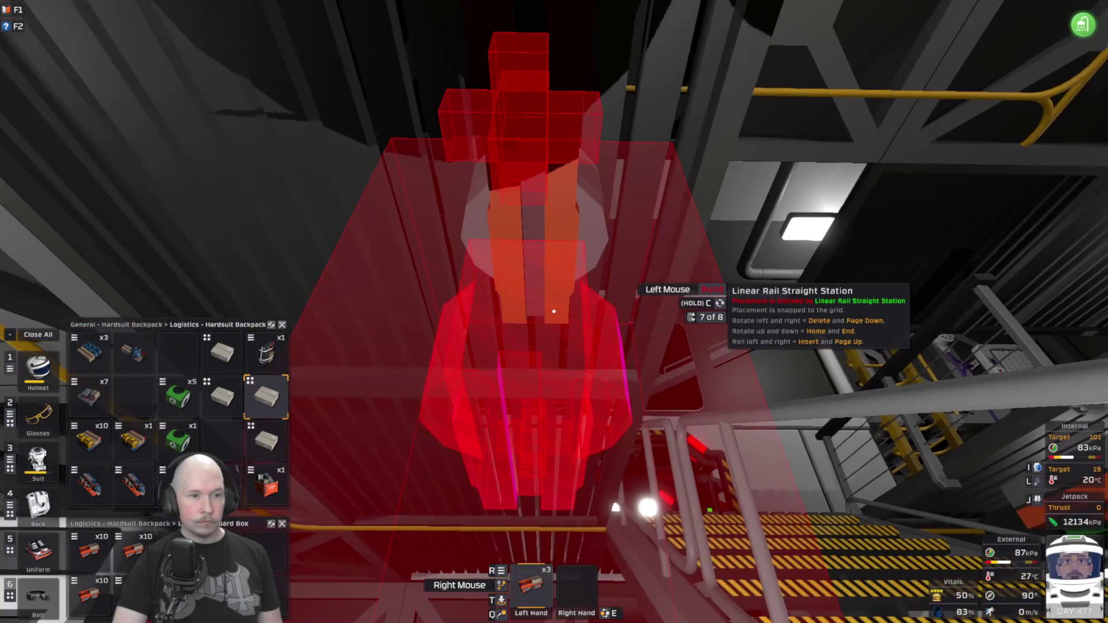
pyautogui.click(553, 311)
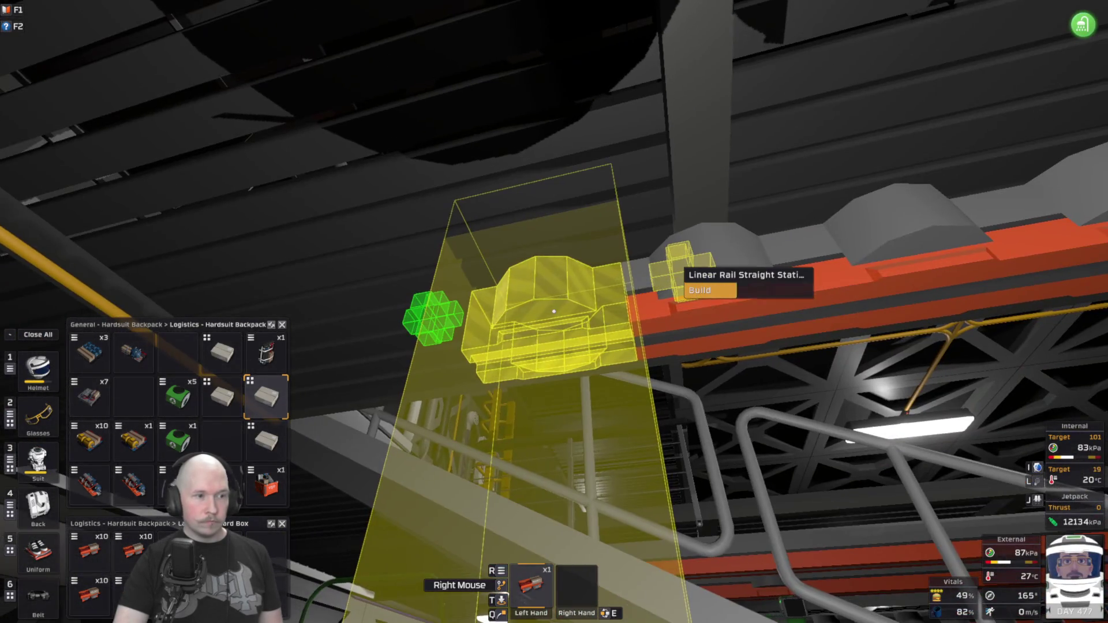
pyautogui.click(553, 311)
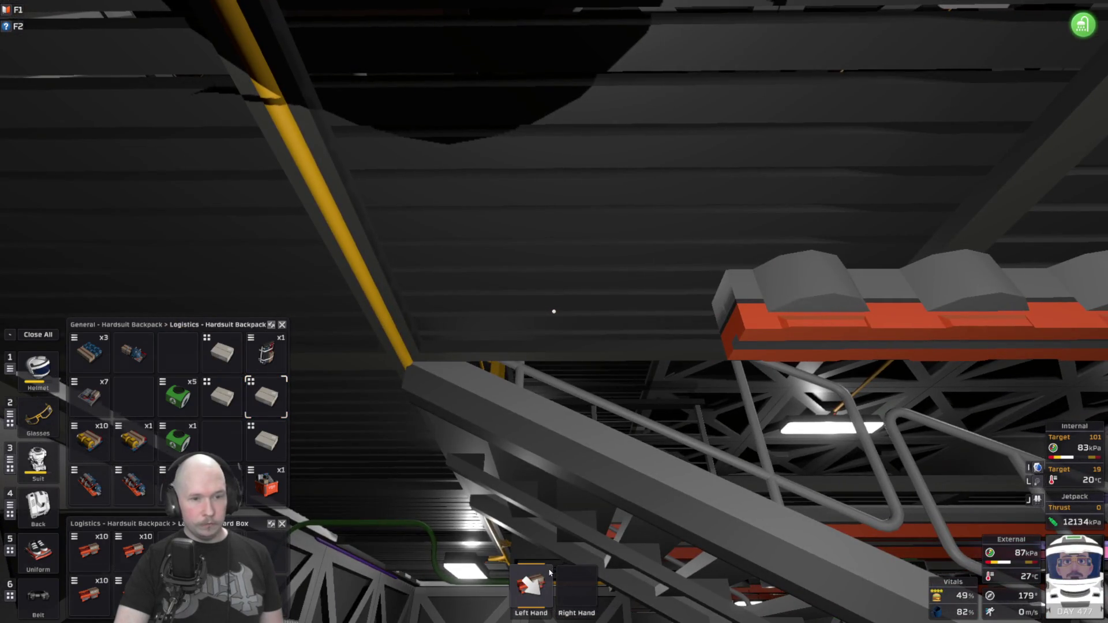
# From a ten-kit stack, place a rail station and two rotated corner stations at the bend.
pyautogui.click(176, 548)
pyautogui.scroll(1, 553, 311)
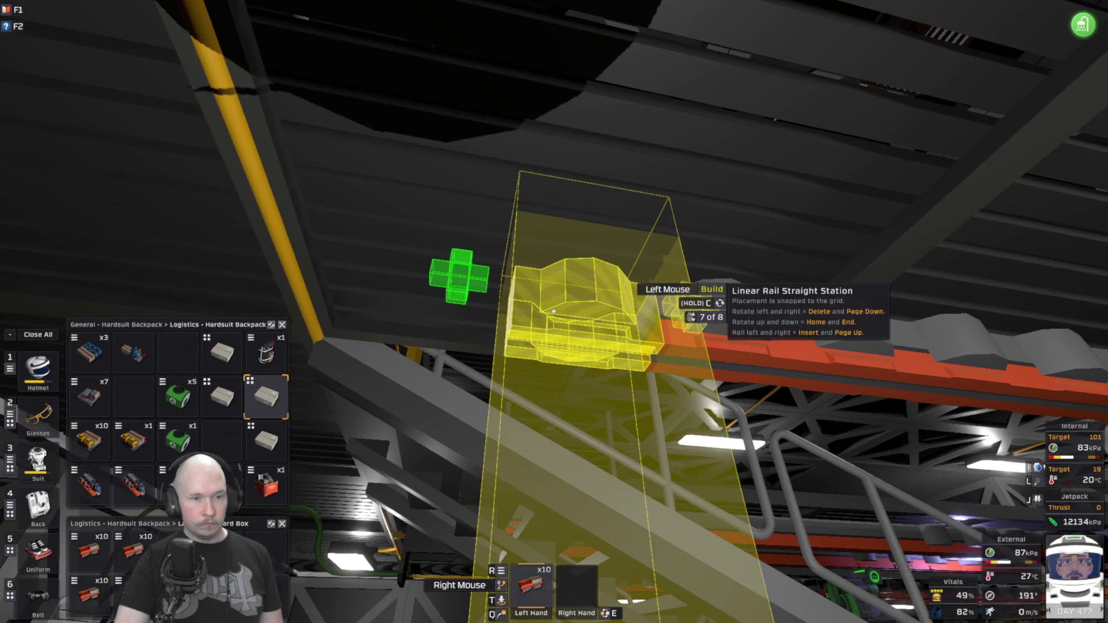
pyautogui.click(553, 311)
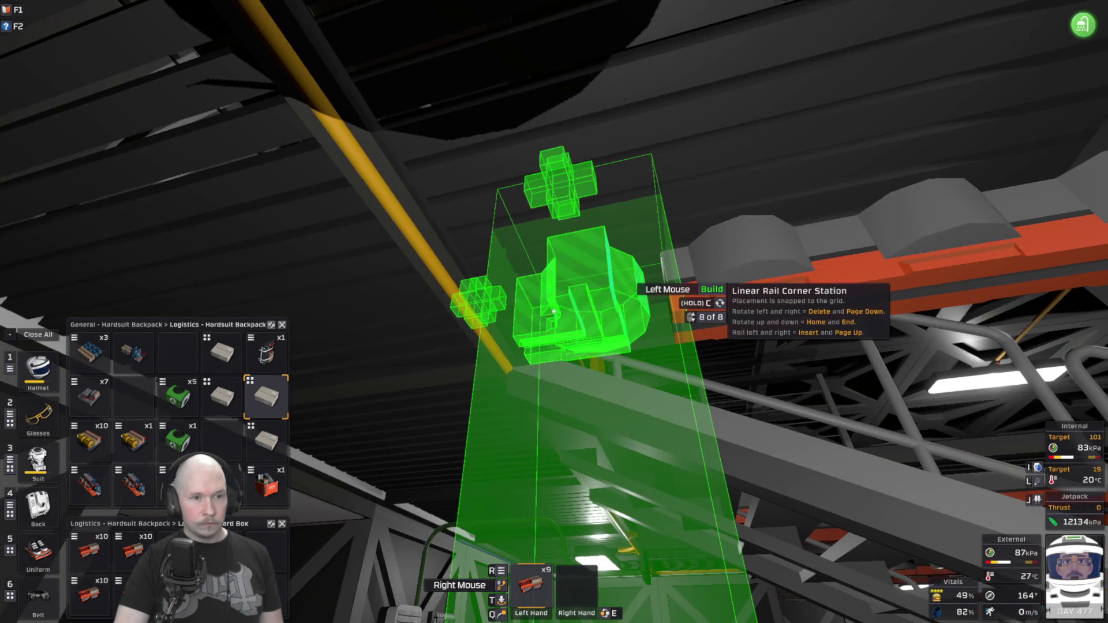
pyautogui.press('Delete')
pyautogui.press('Delete')
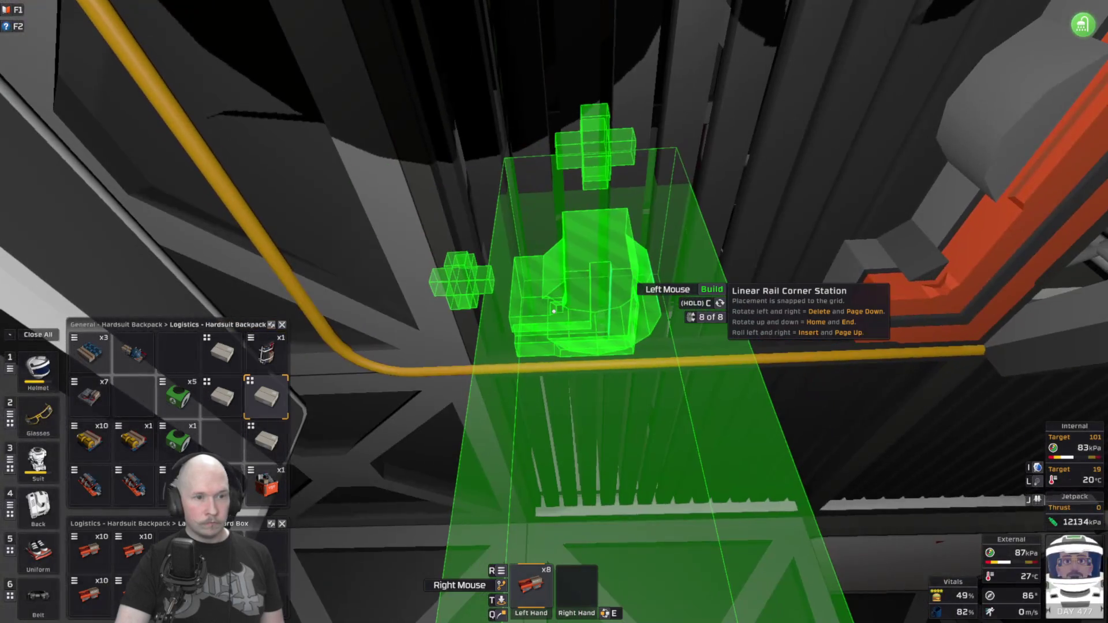
pyautogui.click(554, 311)
pyautogui.press('Home')
pyautogui.press('Home')
pyautogui.press('Home')
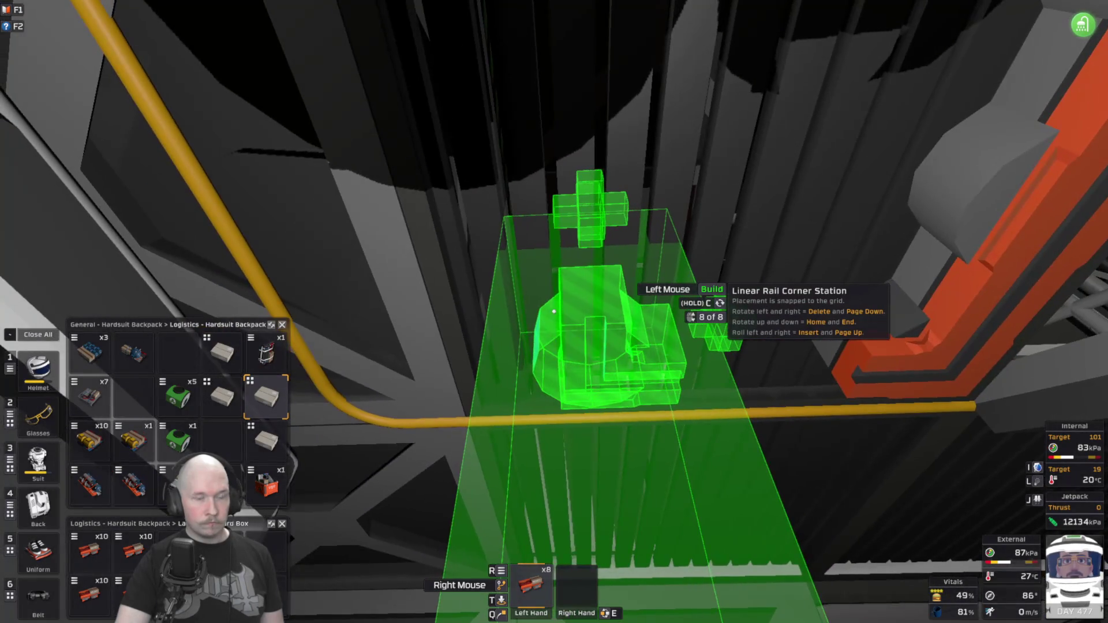
pyautogui.click(554, 312)
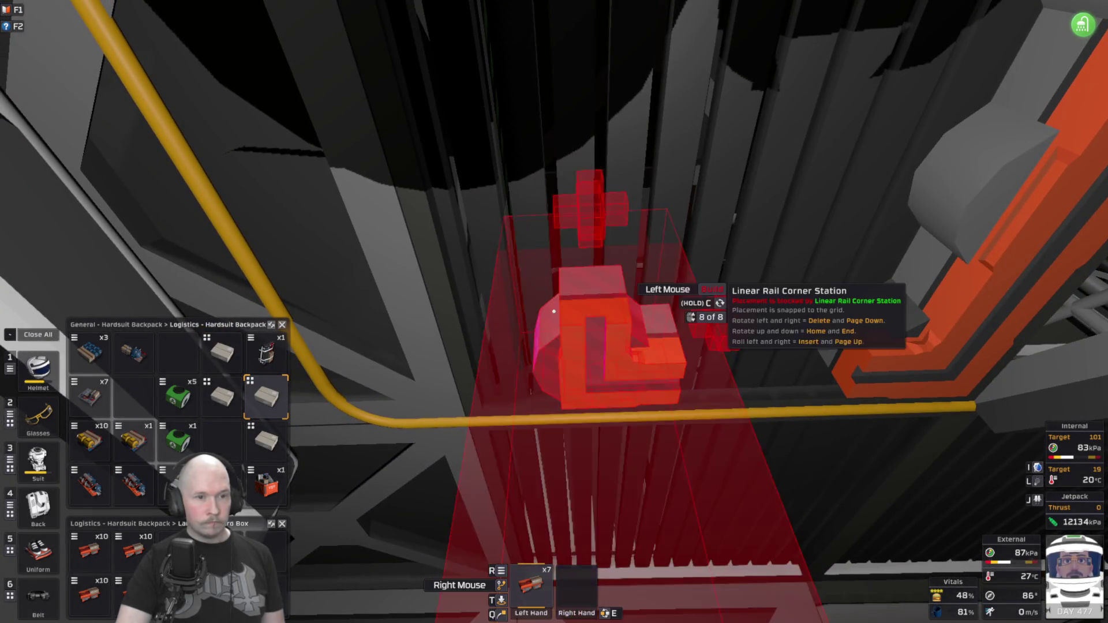
# Add two straight rail stations on the ceiling after the corner.
pyautogui.scroll(1, 553, 312)
pyautogui.click(554, 311)
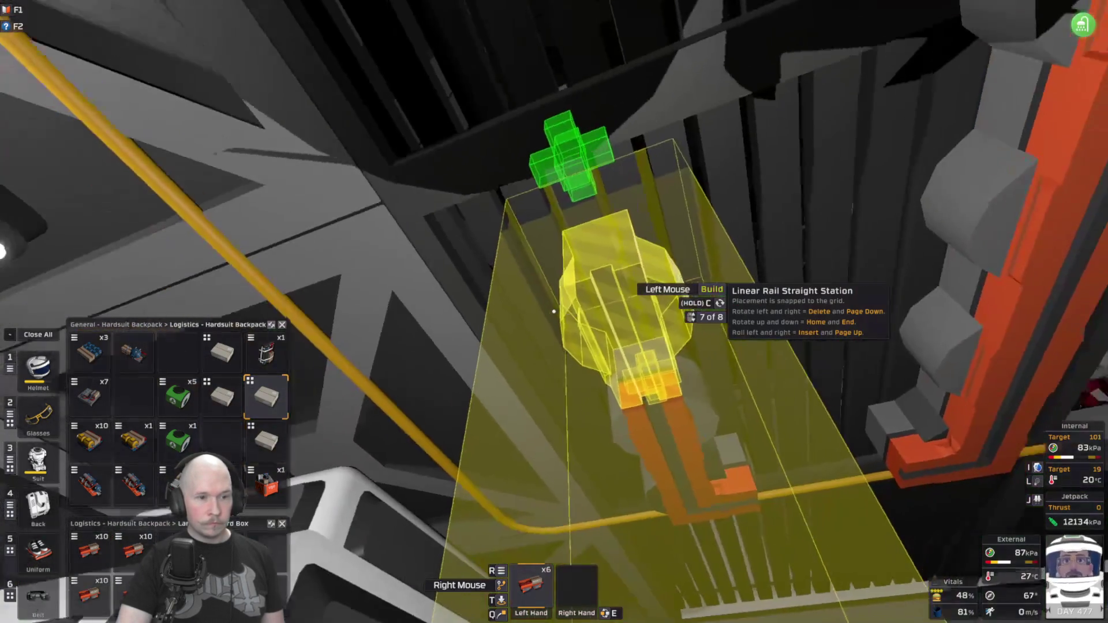
pyautogui.click(553, 311)
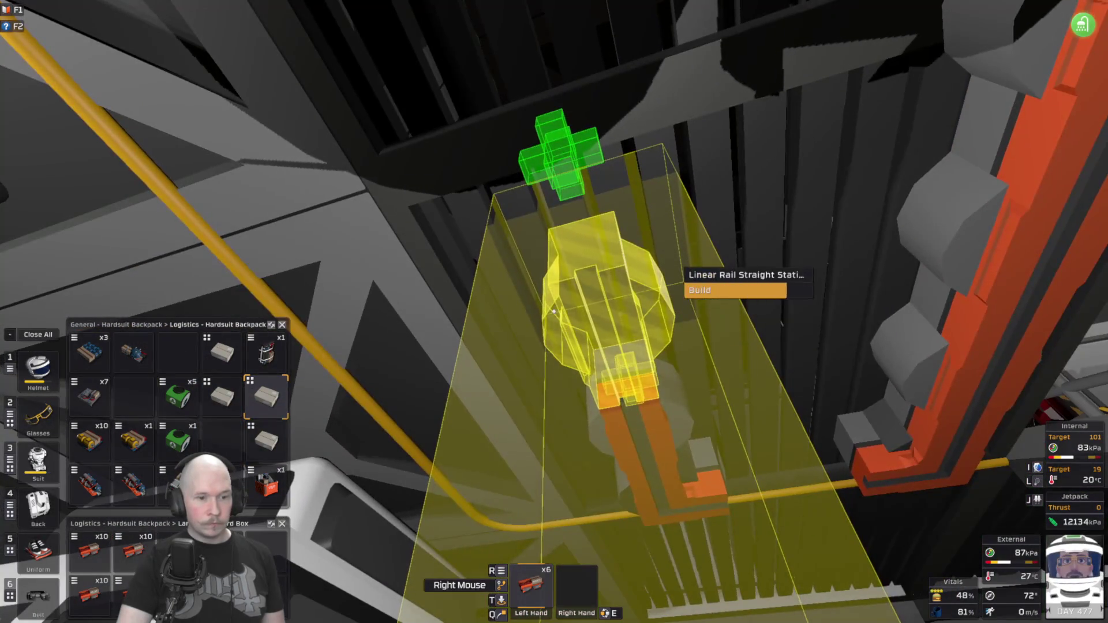
pyautogui.press('f')
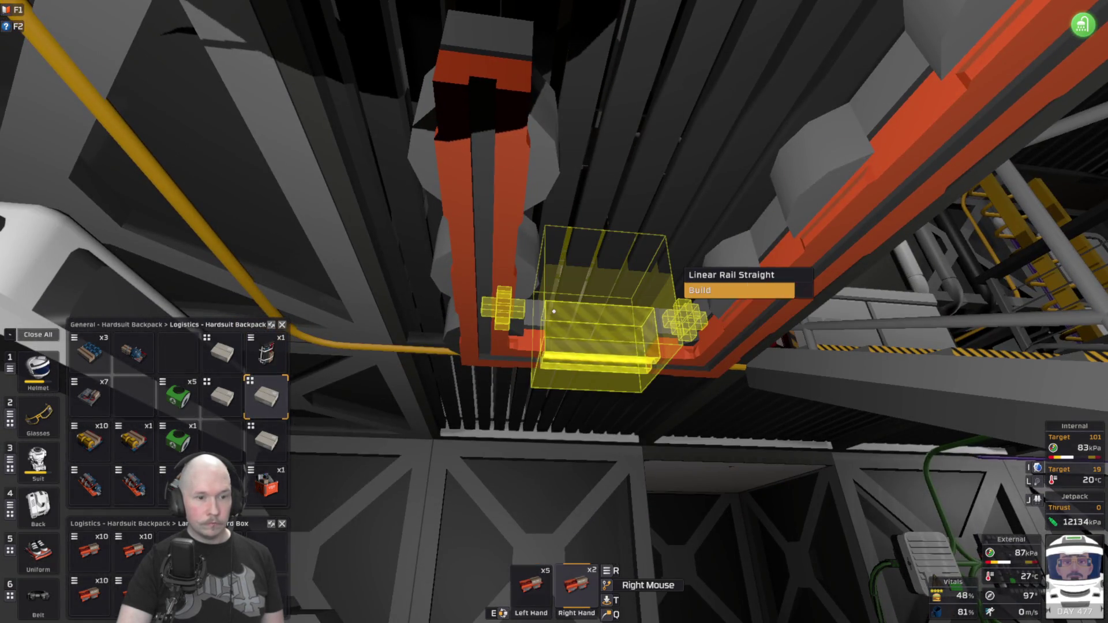
# Use up the held kits, then lay ten straight rail stations from a fresh ten-kit stack.
pyautogui.press('f')
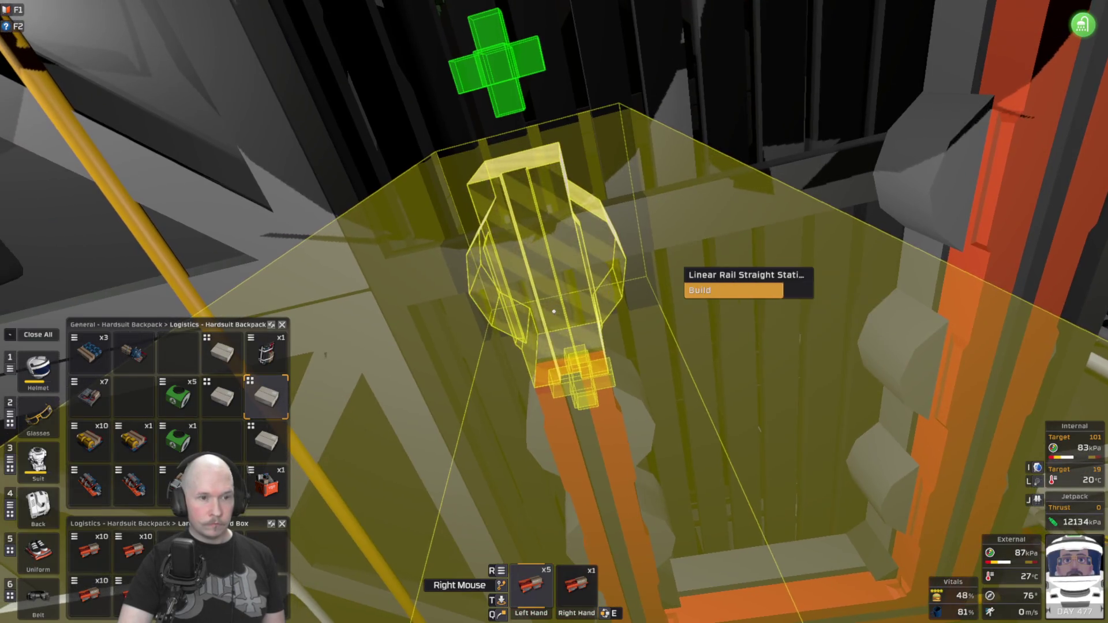
pyautogui.click(553, 311)
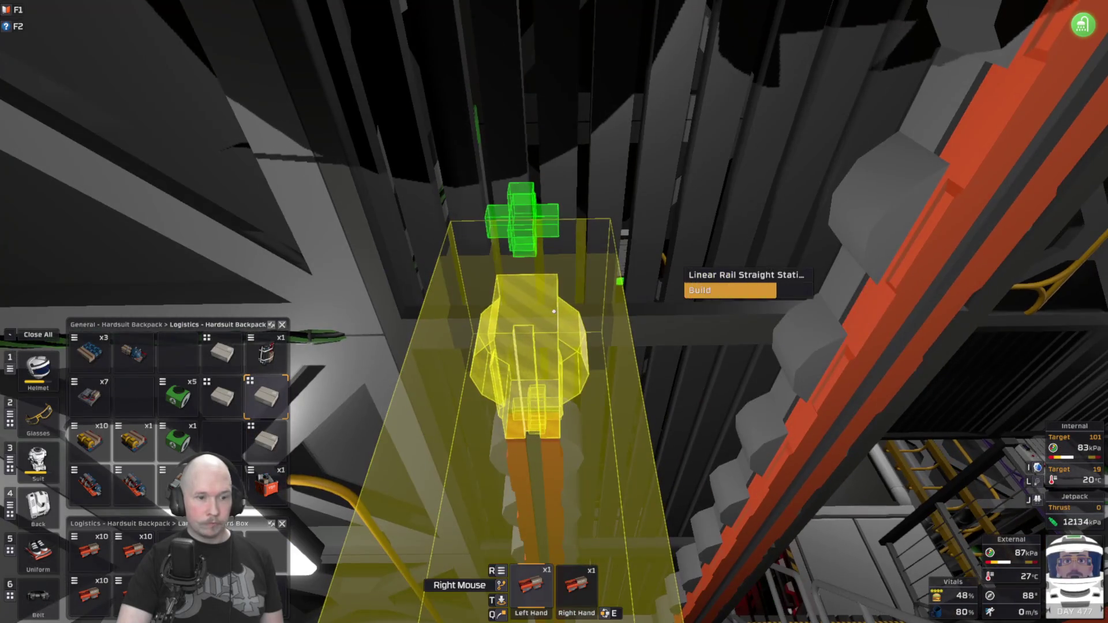
pyautogui.click(554, 311)
pyautogui.click(133, 548)
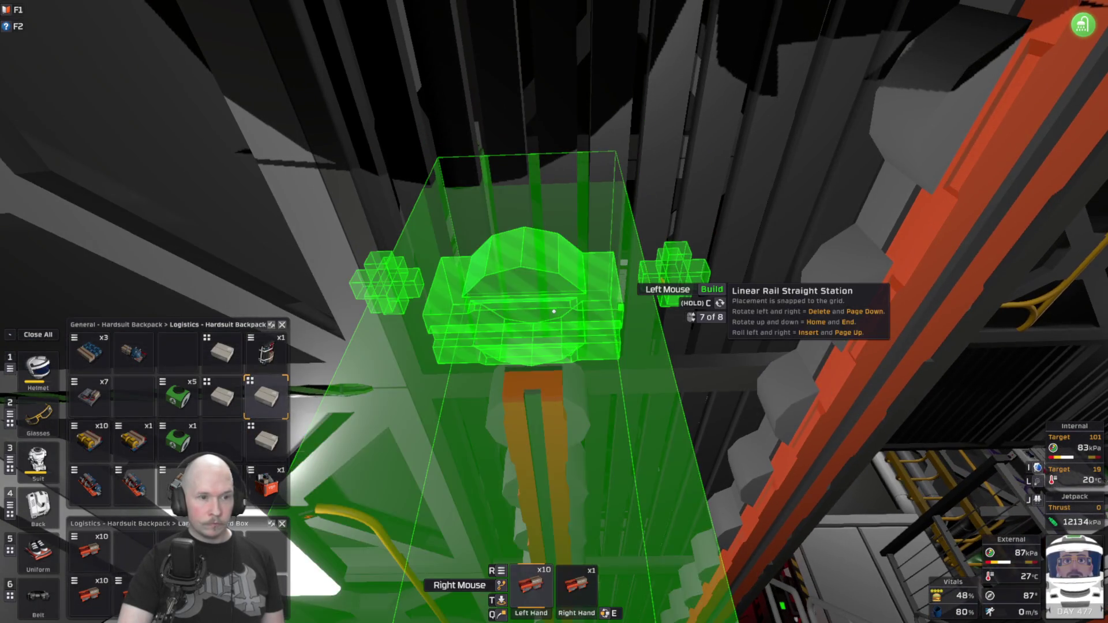
pyautogui.click(554, 311)
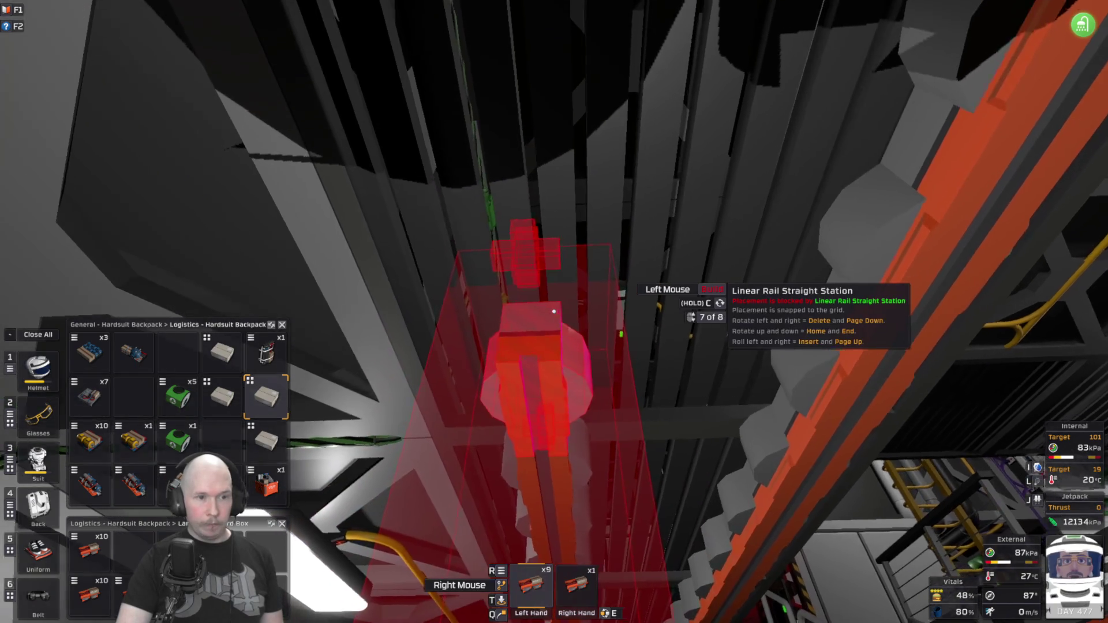
pyautogui.click(553, 312)
pyautogui.click(554, 312)
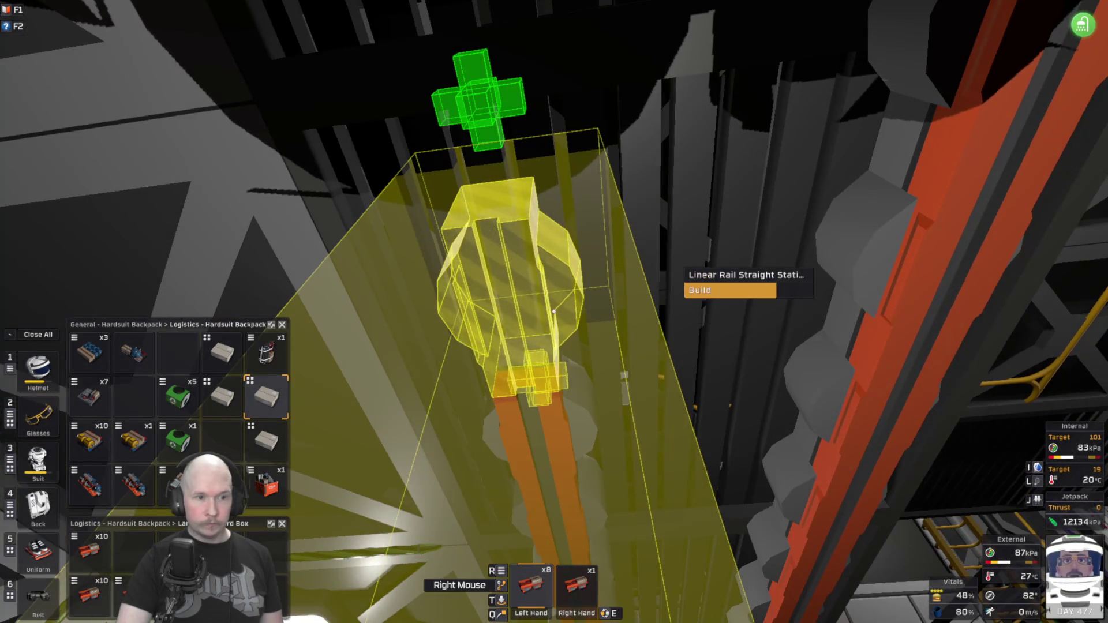
pyautogui.click(554, 312)
pyautogui.click(554, 312)
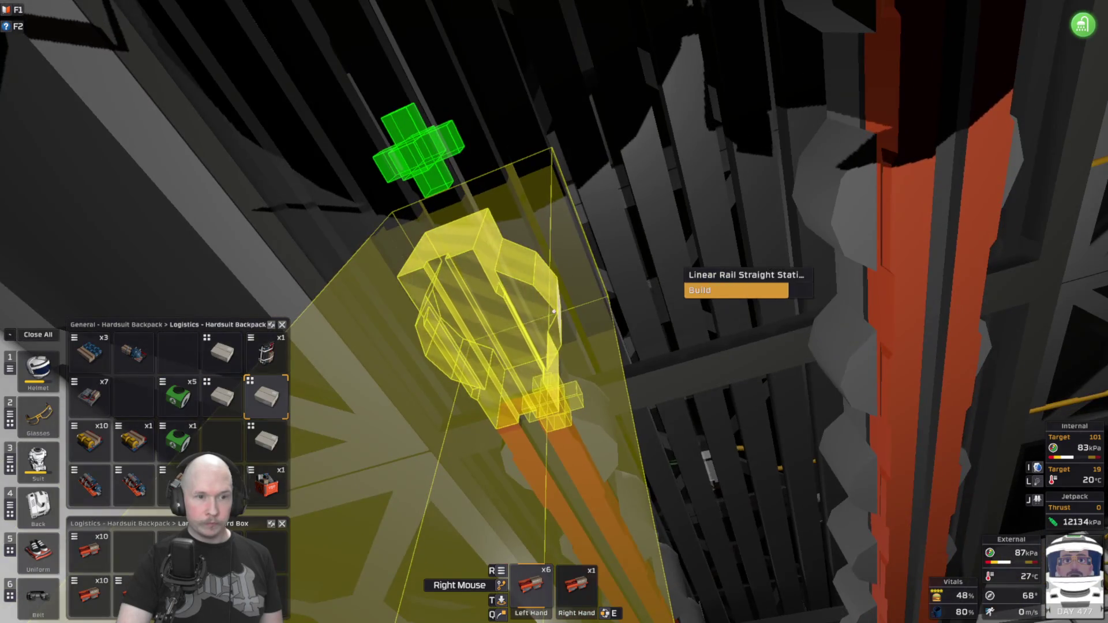
pyautogui.click(553, 311)
pyautogui.click(554, 312)
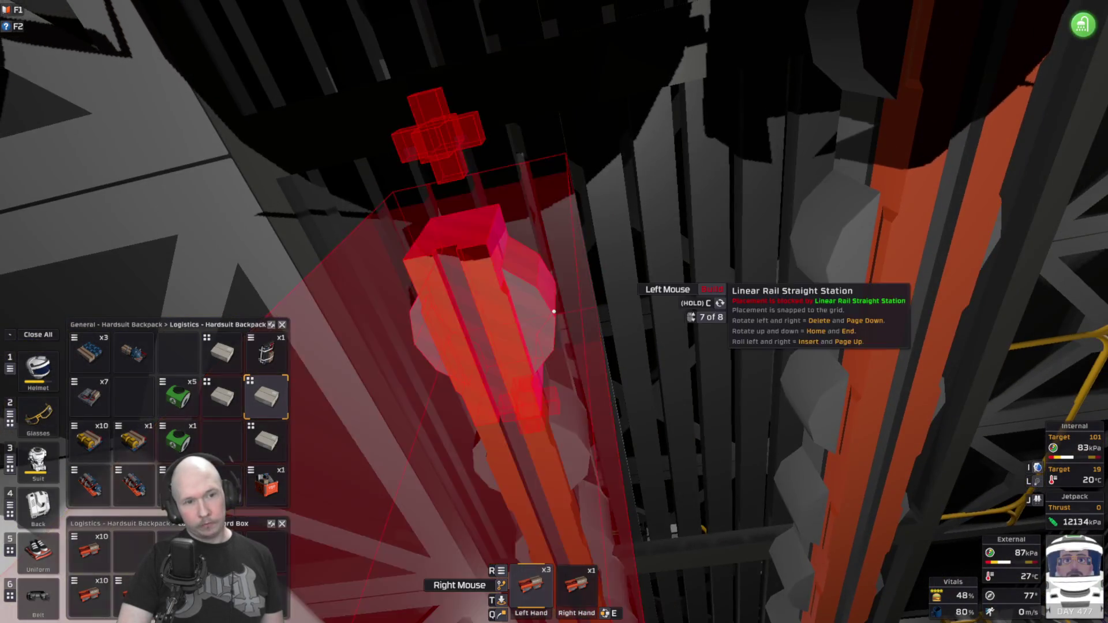
pyautogui.click(554, 312)
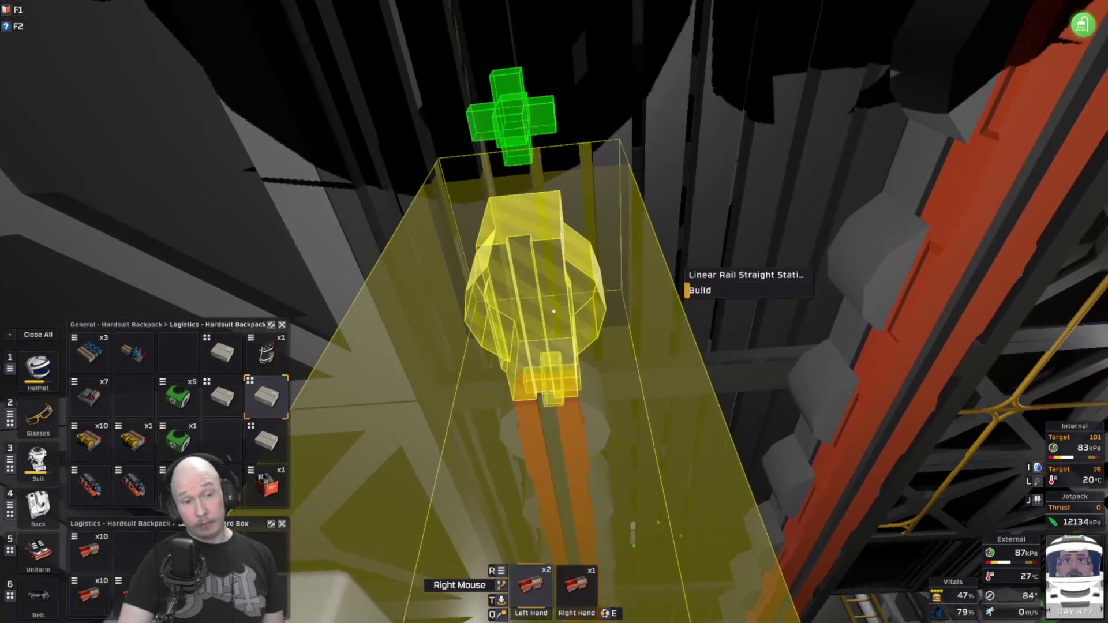
pyautogui.click(554, 311)
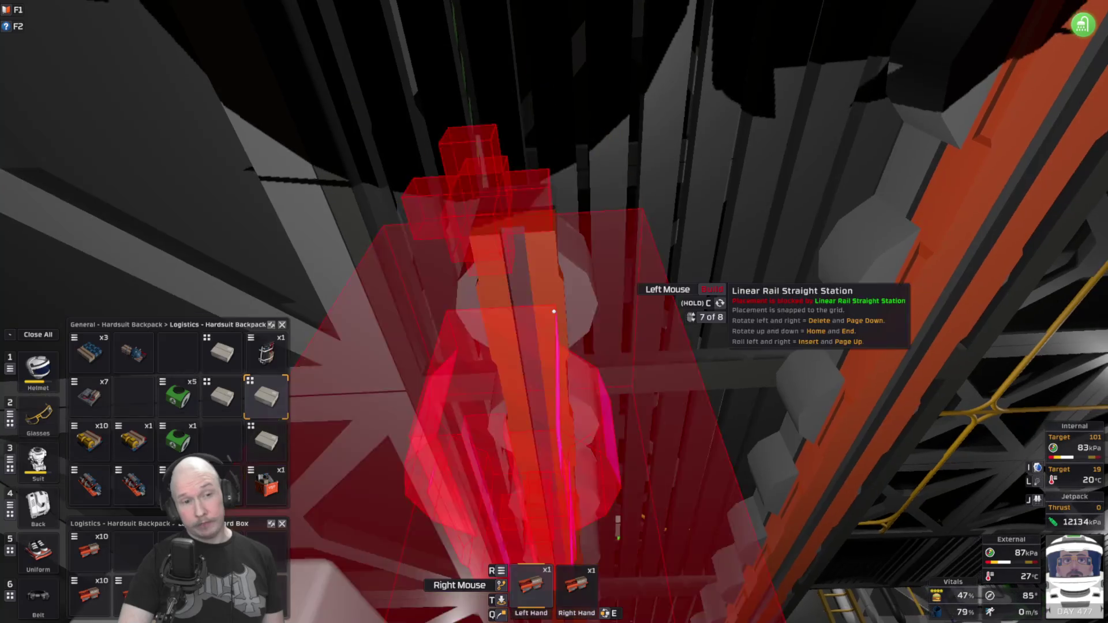
pyautogui.click(553, 311)
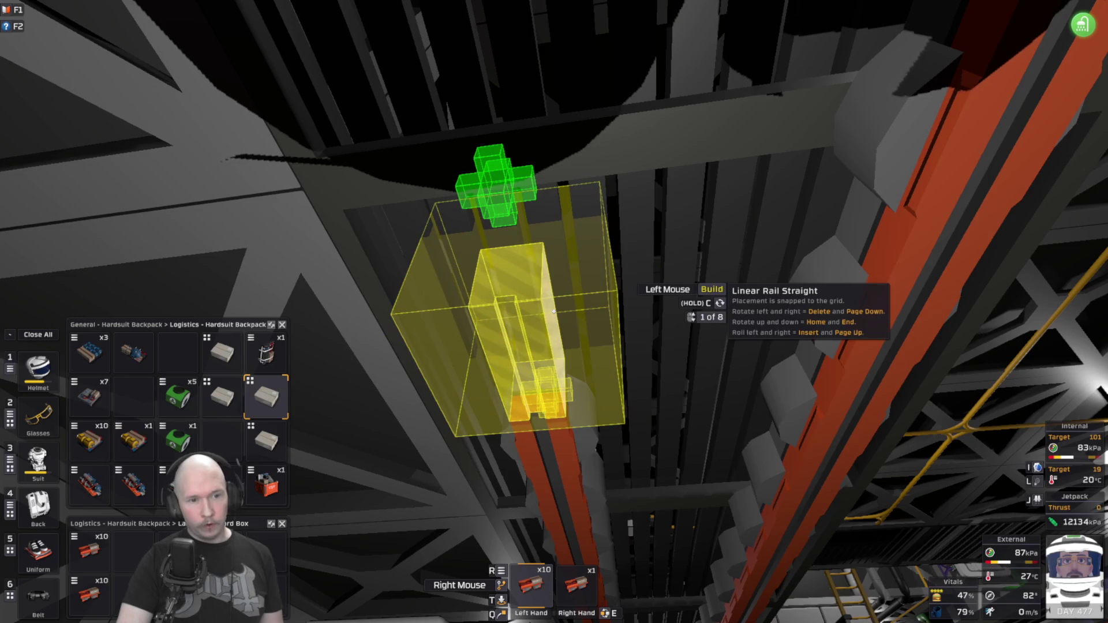
# Place five more straight rail stations further along the ceiling toward the stairs.
pyautogui.scroll(1, 553, 311)
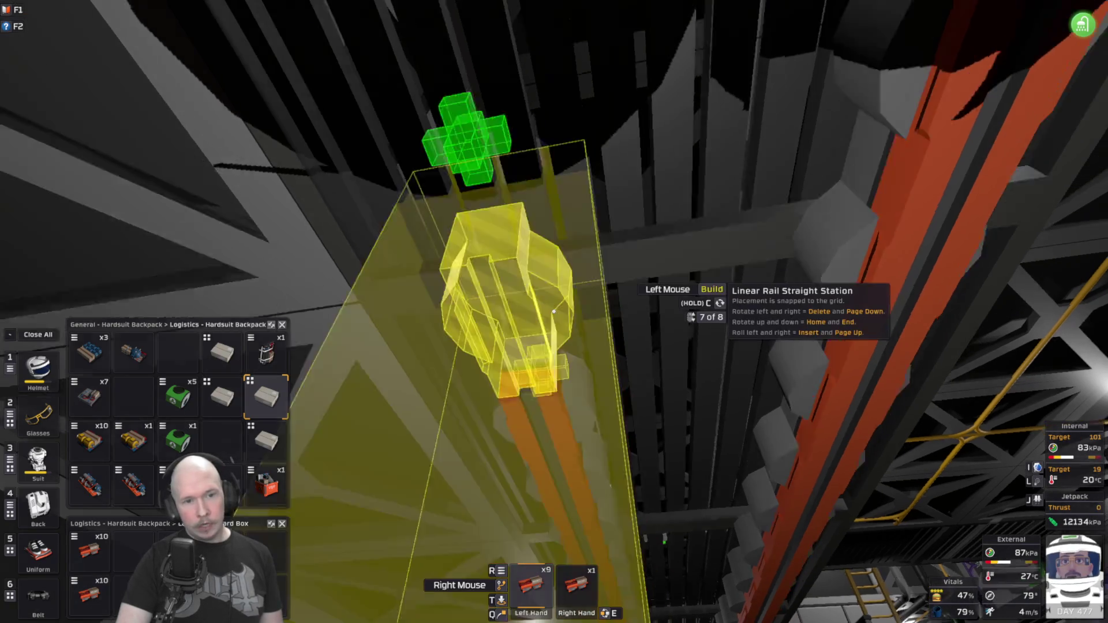
pyautogui.click(553, 311)
pyautogui.click(554, 311)
pyautogui.click(554, 312)
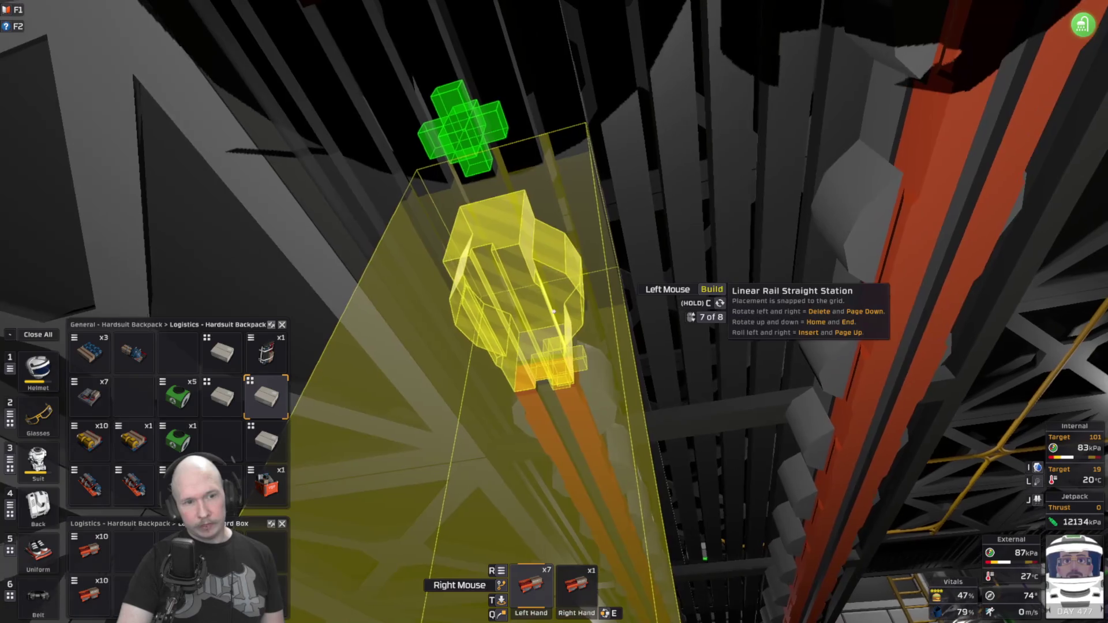
pyautogui.click(554, 312)
pyautogui.click(553, 311)
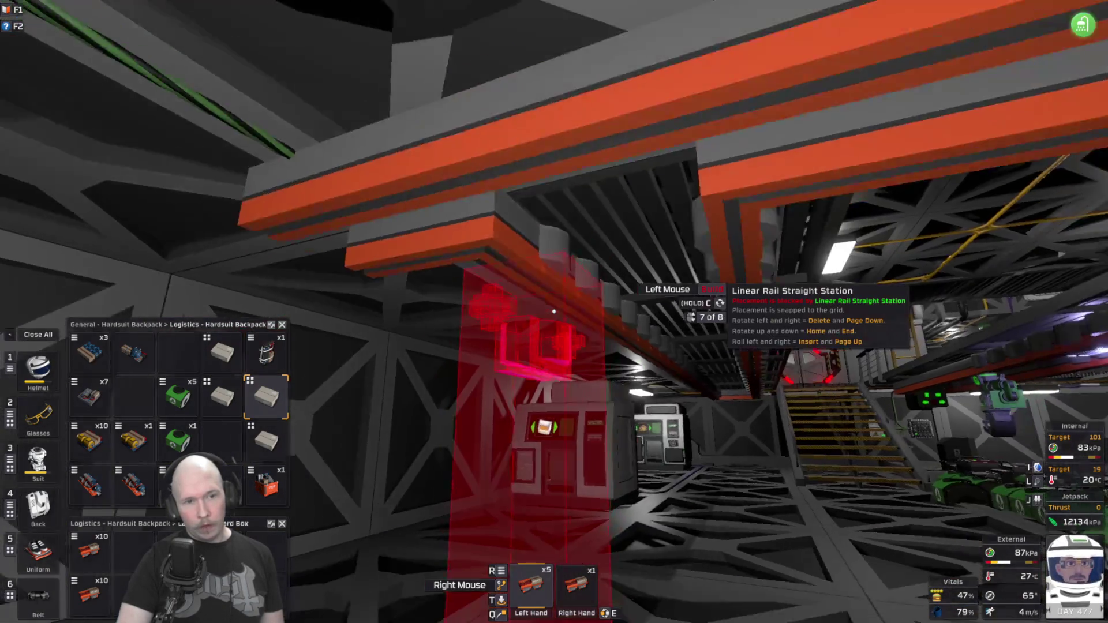
# Walk past the staircase to the hydroponics planter rows.
pyautogui.press('w')
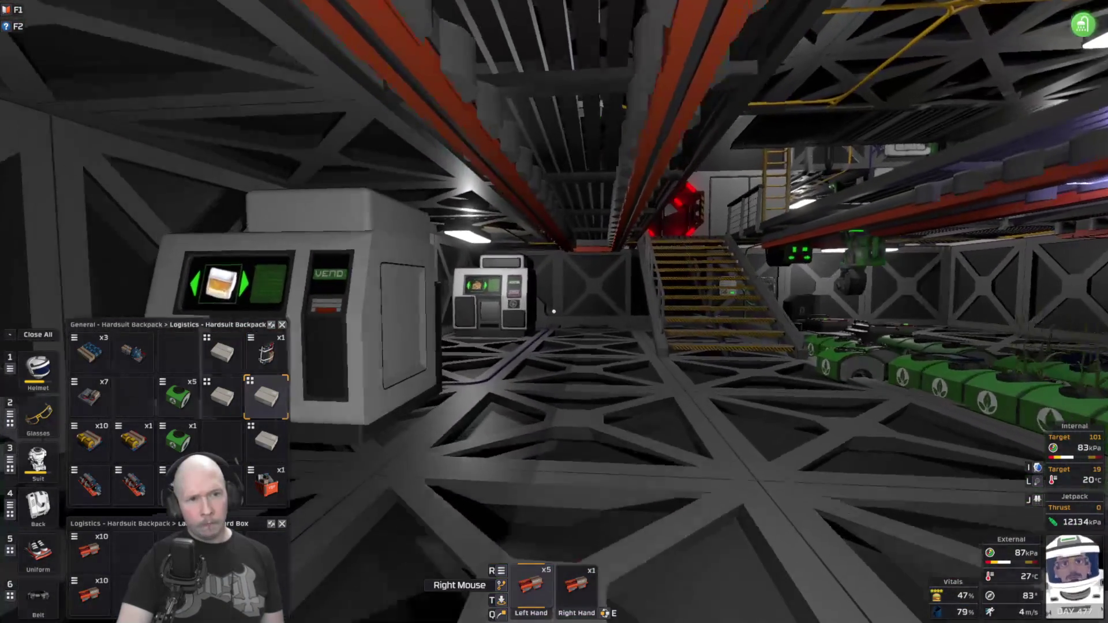
pyautogui.press('w')
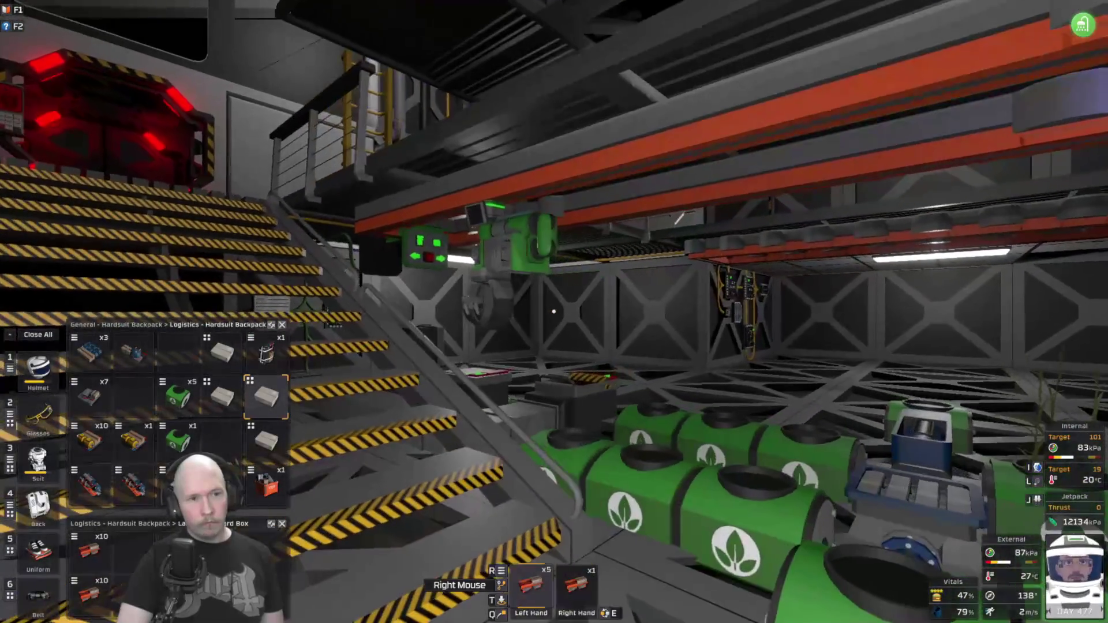